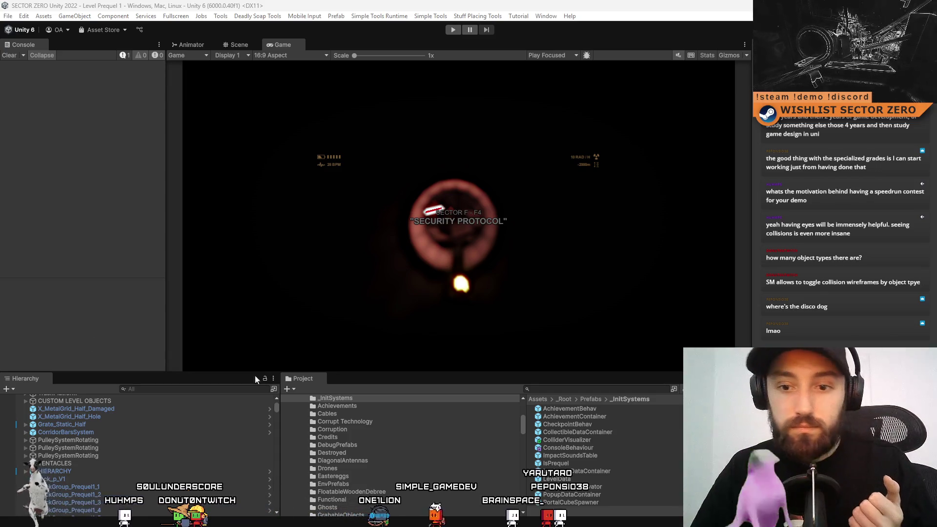
# Create a new MonoBehaviour script in the Assets root folder named ColliderRuntimeVisualizer
pyautogui.scroll(3, 190, 426)
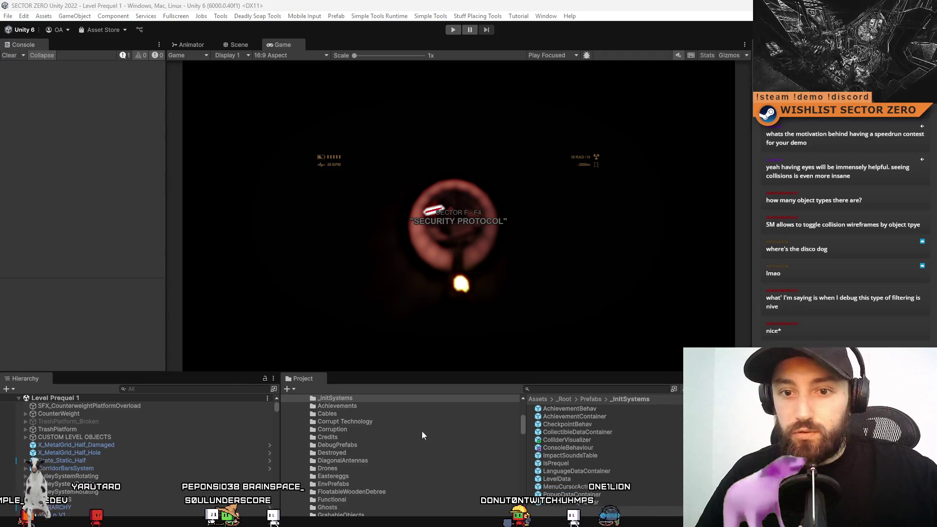
pyautogui.scroll(10, 431, 444)
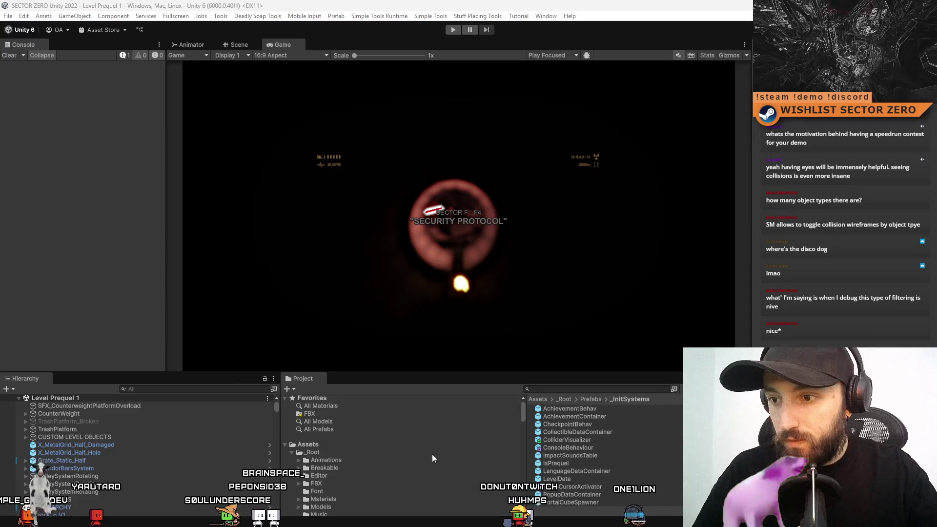
pyautogui.click(356, 445)
pyautogui.scroll(-1, 637, 488)
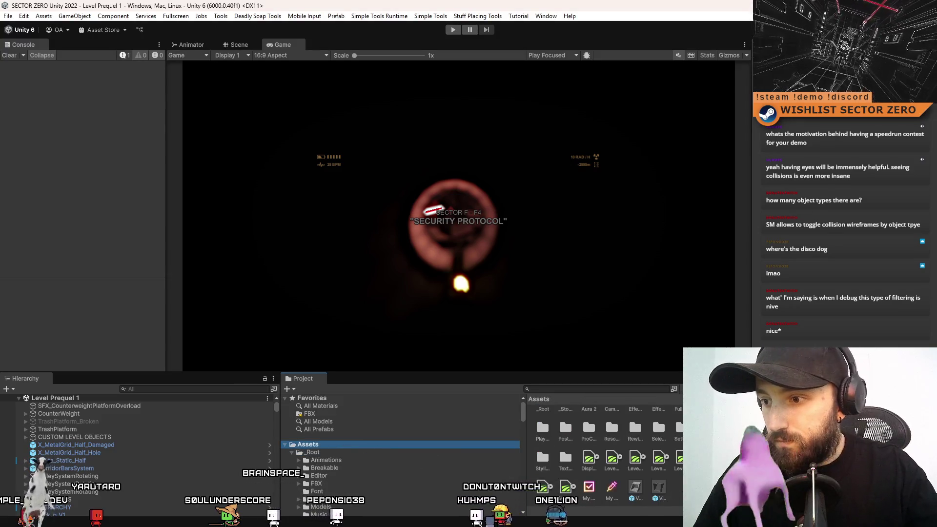
pyautogui.rightClick(687, 488)
pyautogui.moveTo(730, 168)
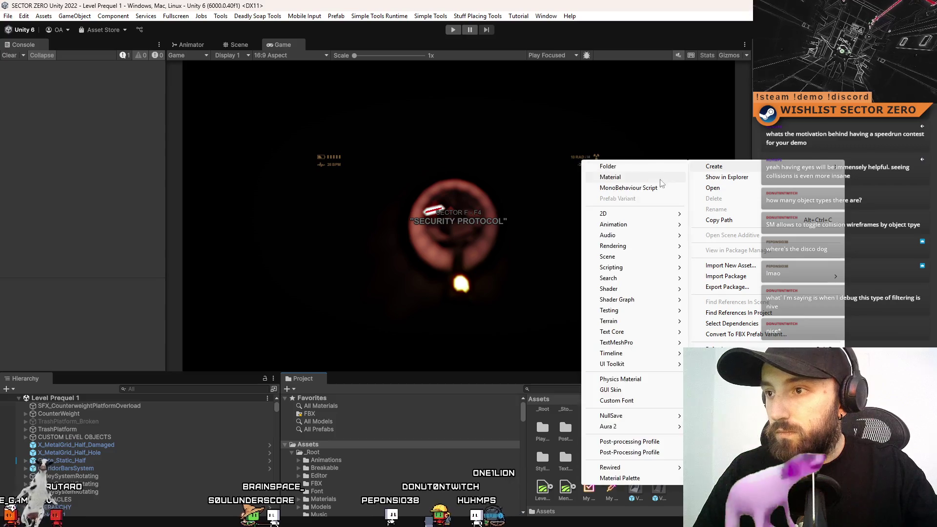
pyautogui.click(629, 176)
pyautogui.write('o')
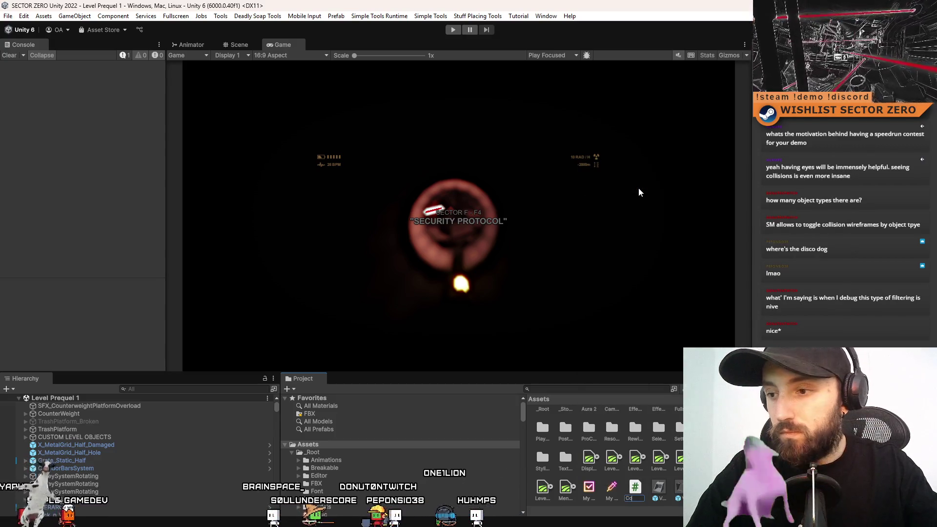
pyautogui.write('lliderRuntimeVisu')
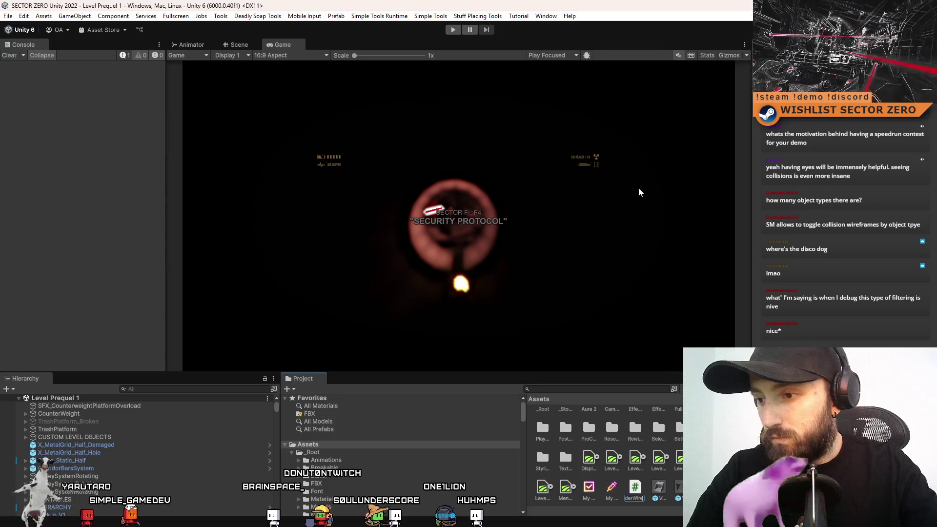
pyautogui.write('alizer')
pyautogui.press('Return')
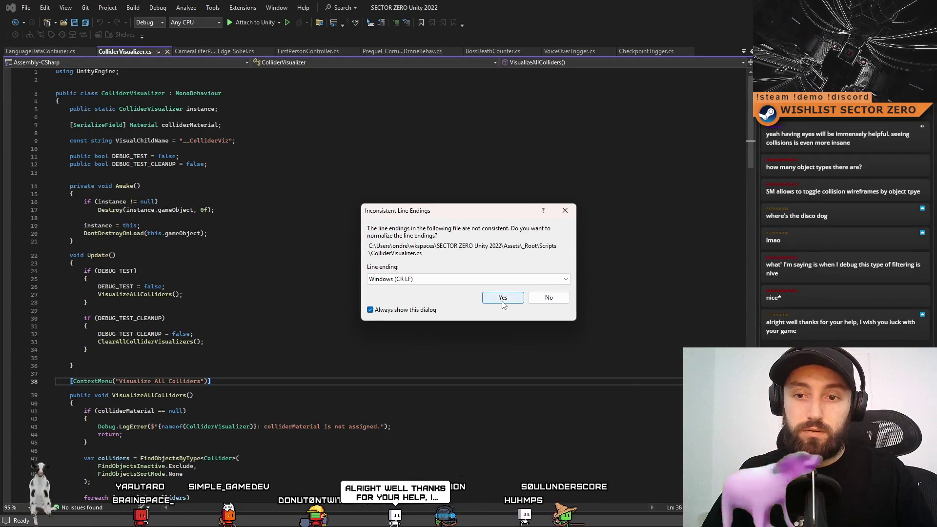
# Normalize ColliderVisualizer.cs line endings to CR LF, then minimize Visual Studio
pyautogui.click(502, 300)
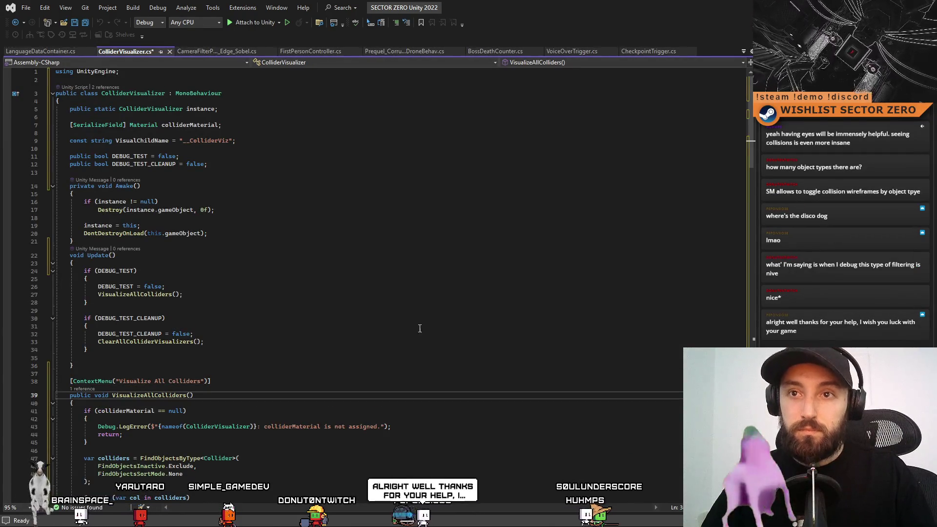
pyautogui.click(87, 325)
pyautogui.press('super+Down')
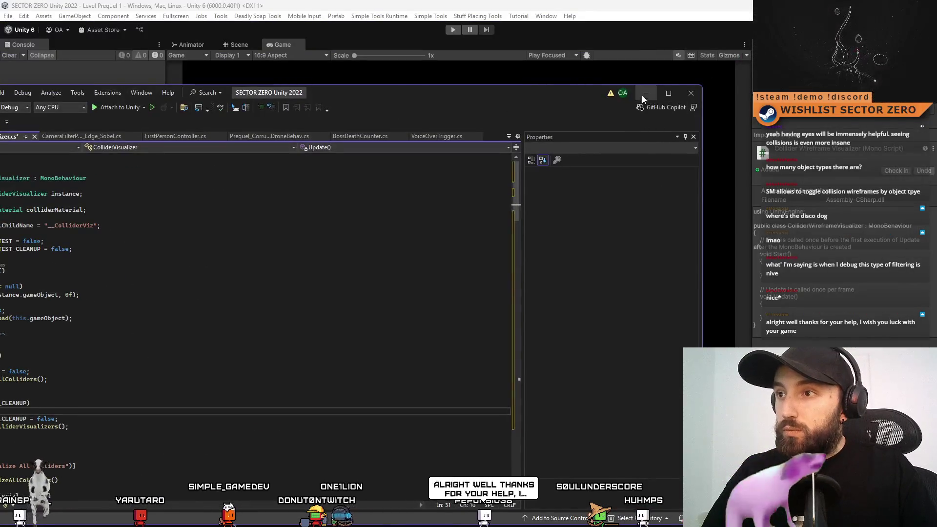
pyautogui.click(645, 93)
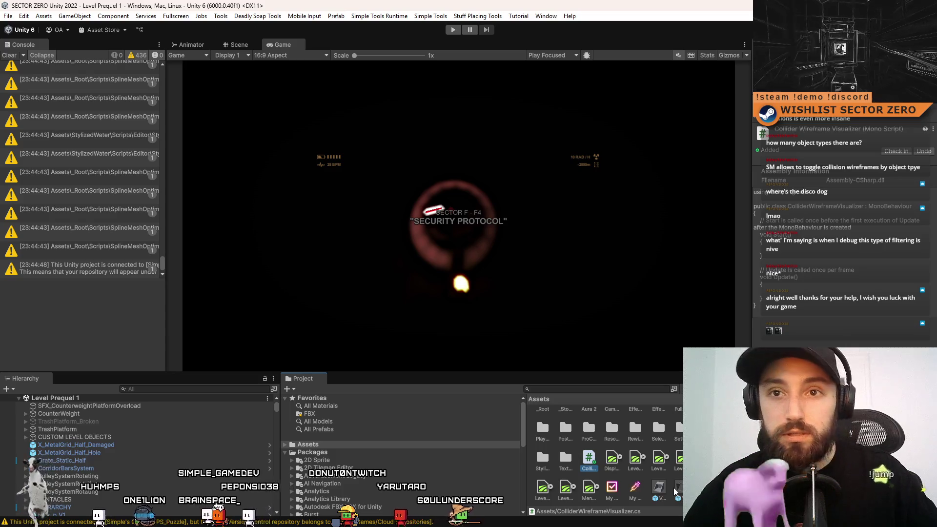
# After recompiling, clear the Console's earlier warnings and browse the Project Assets view
pyautogui.click(10, 57)
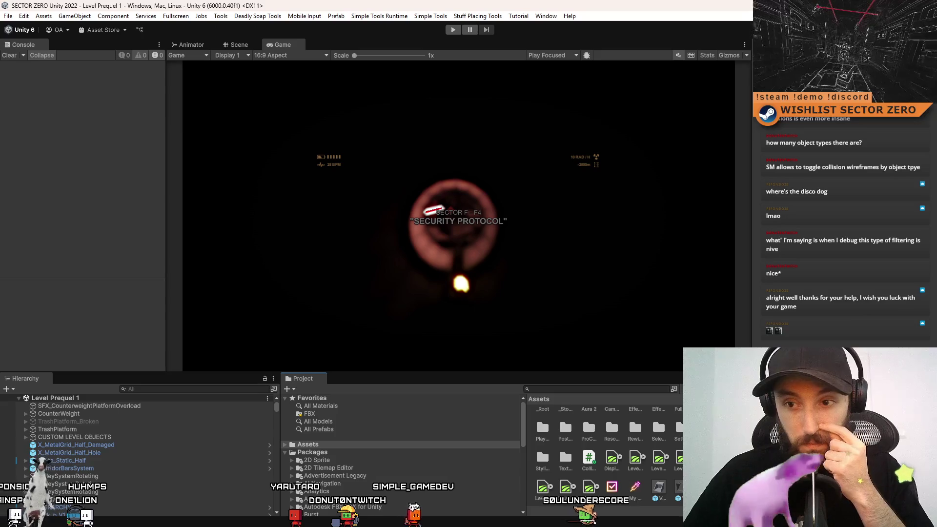
pyautogui.scroll(-2, 605, 453)
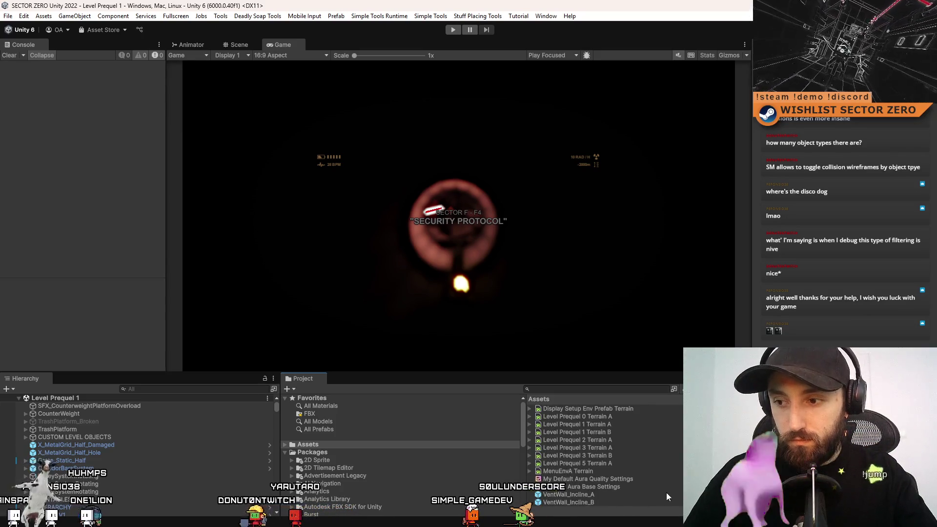
pyautogui.scroll(2, 666, 493)
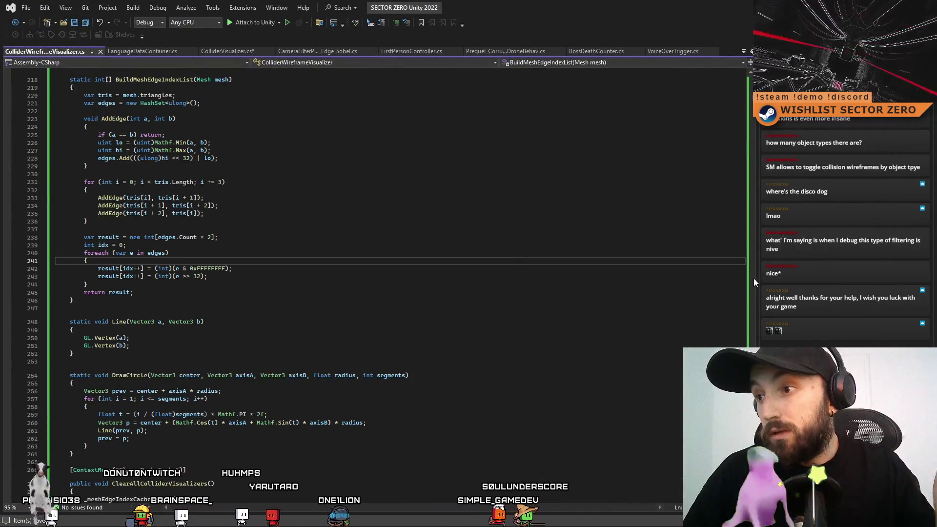
# Scroll ColliderWireframeVisualizer.cs up to the top of the file
pyautogui.scroll(18, 753, 282)
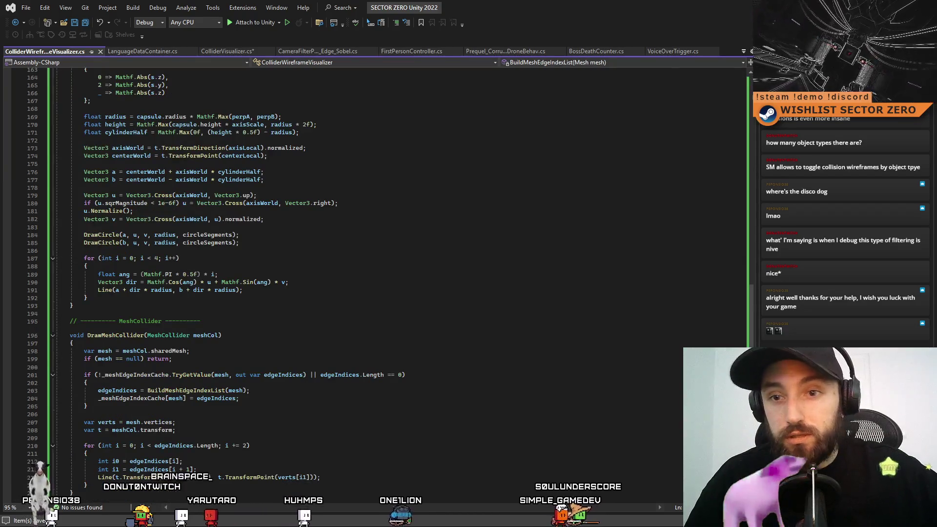
pyautogui.scroll(18, 371, 283)
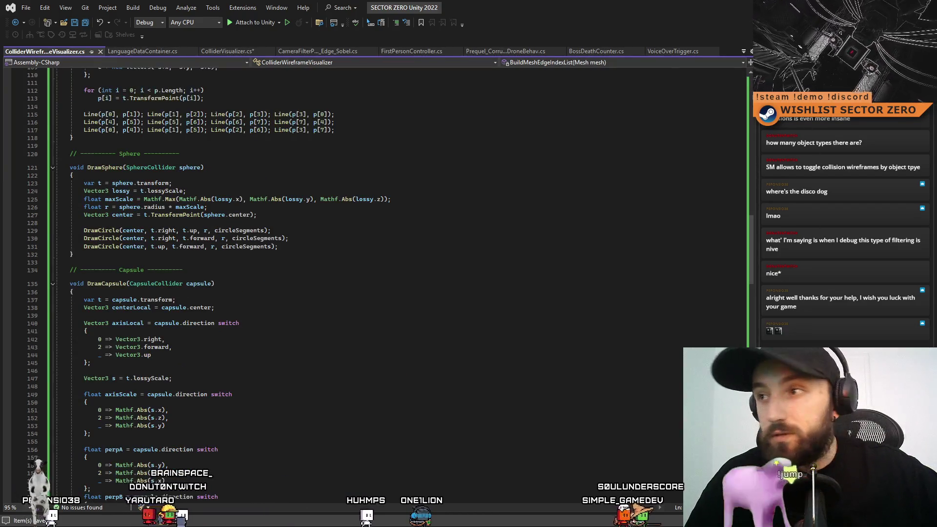
pyautogui.scroll(12, 754, 213)
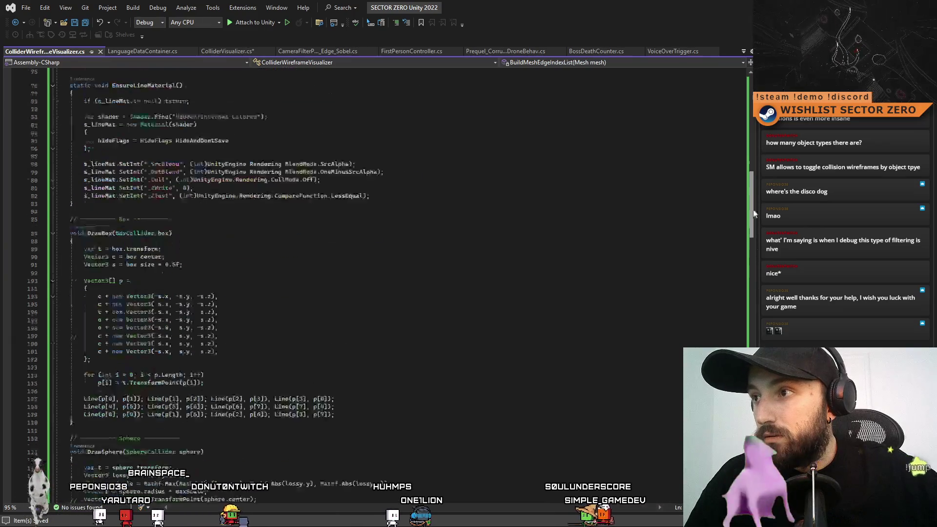
pyautogui.moveTo(754, 213)
pyautogui.mouseDown()
pyautogui.moveTo(751, 488)
pyautogui.moveTo(711, 4)
pyautogui.mouseUp()
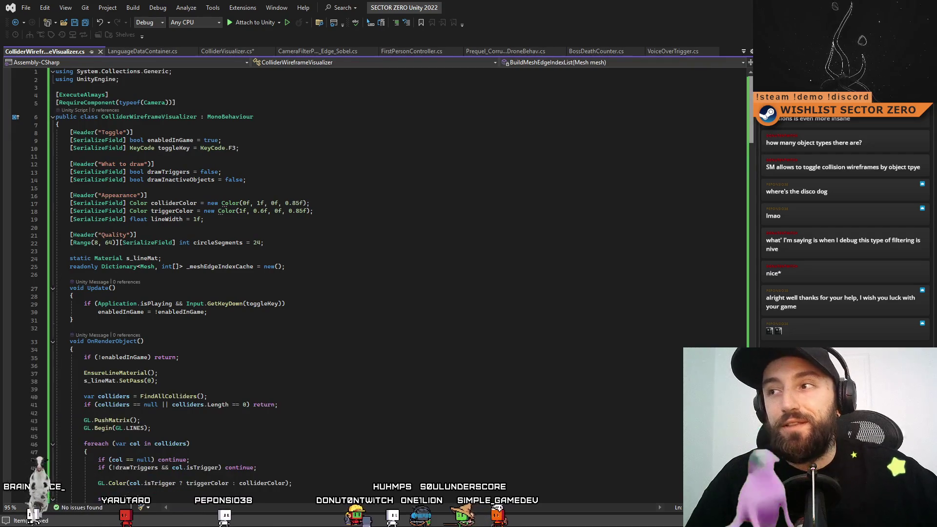
# Review the colliderColor, lineWidth, s_lineMat settings and Update toggle key, then return to Unity
pyautogui.click(542, 312)
pyautogui.click(515, 241)
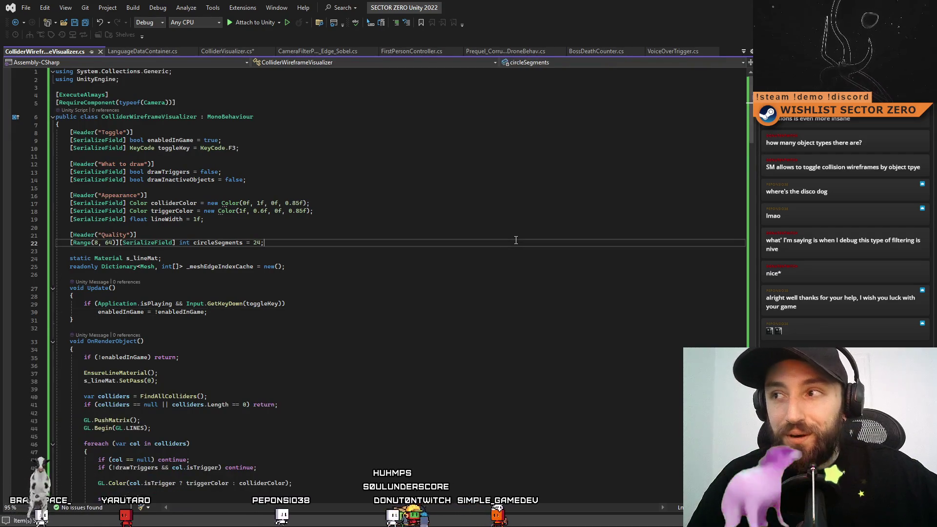
pyautogui.click(516, 195)
pyautogui.click(499, 258)
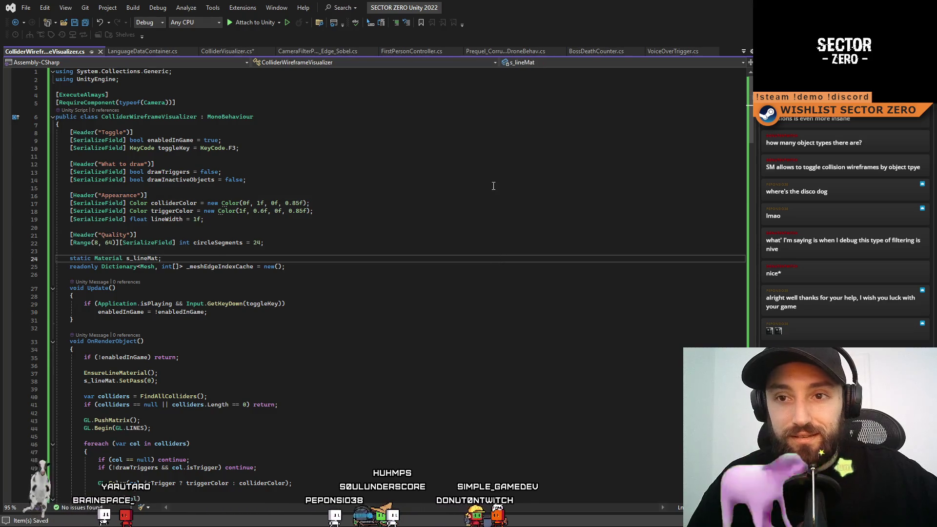
pyautogui.click(494, 187)
pyautogui.click(492, 250)
pyautogui.click(490, 203)
pyautogui.click(487, 266)
pyautogui.click(483, 219)
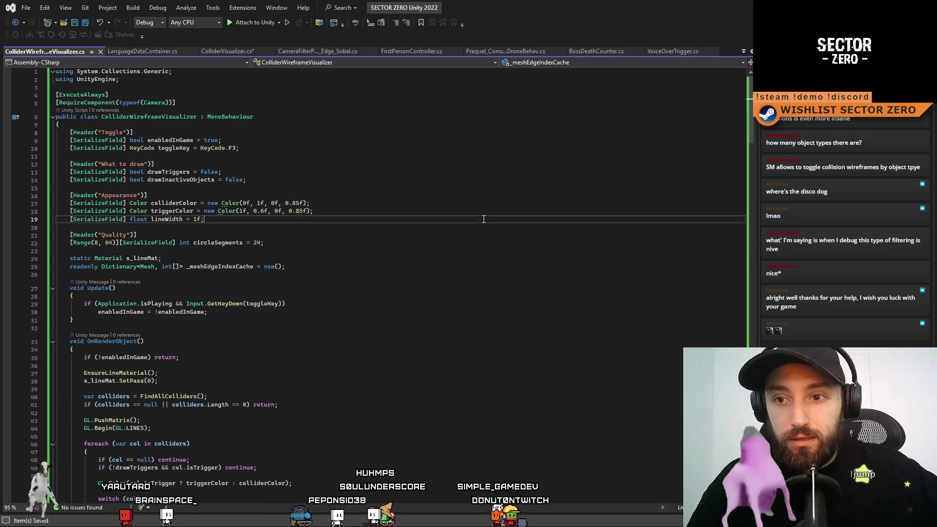
pyautogui.click(448, 320)
pyautogui.click(496, 250)
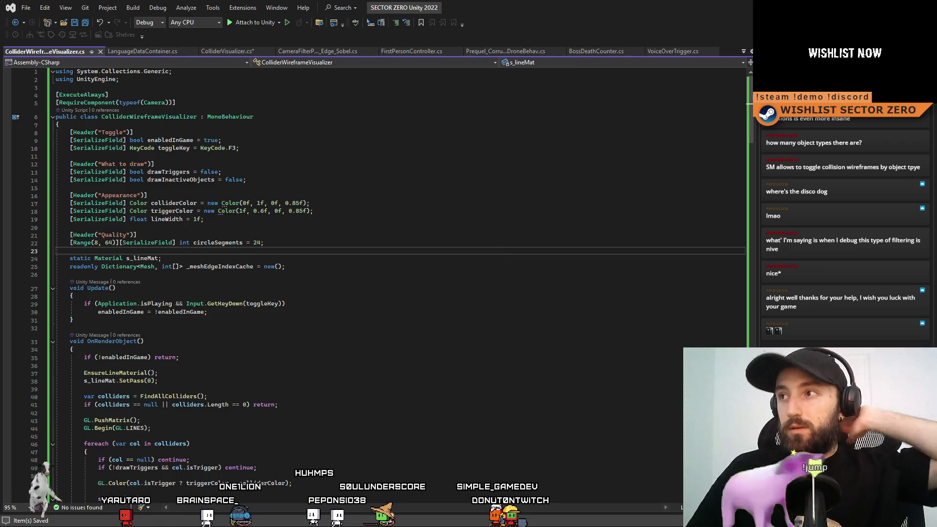
pyautogui.hotkey('alt', 'Tab')
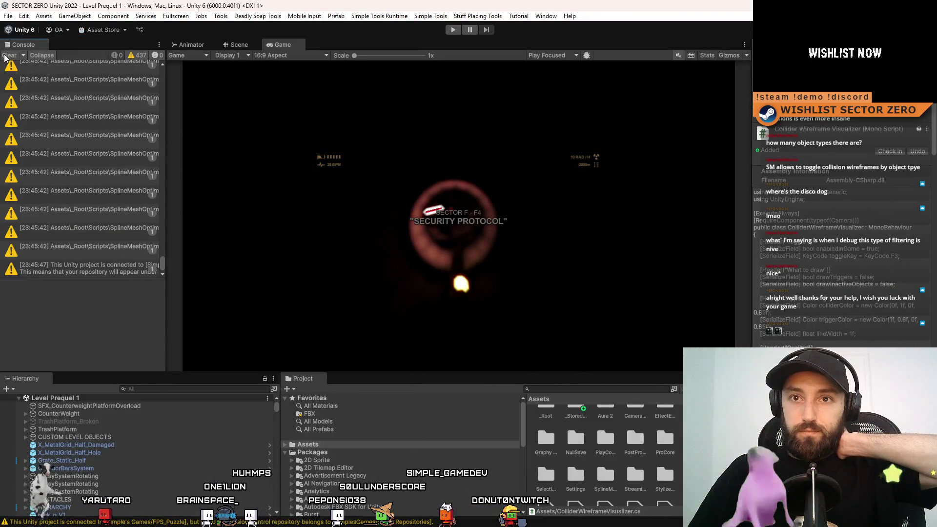
# Enter Play mode, clear the Console, and make the Game view fill the screen
pyautogui.click(453, 30)
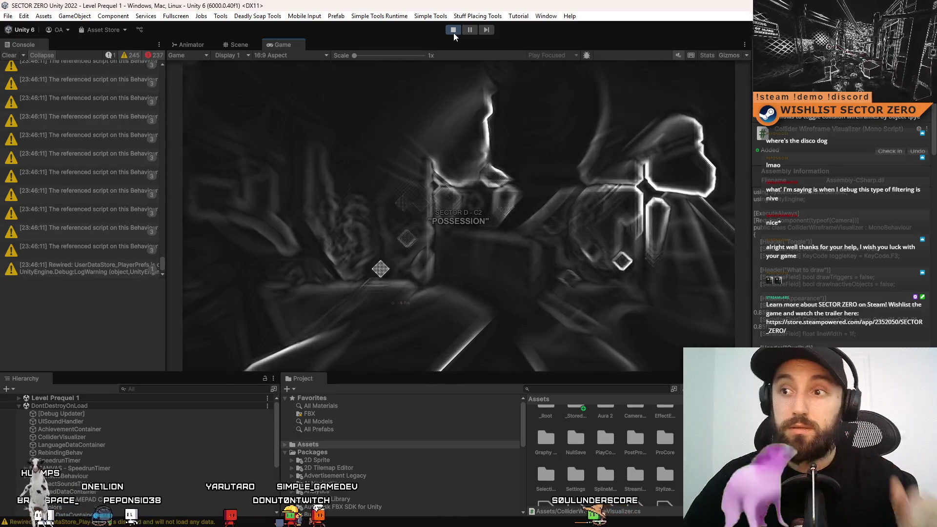
pyautogui.click(9, 55)
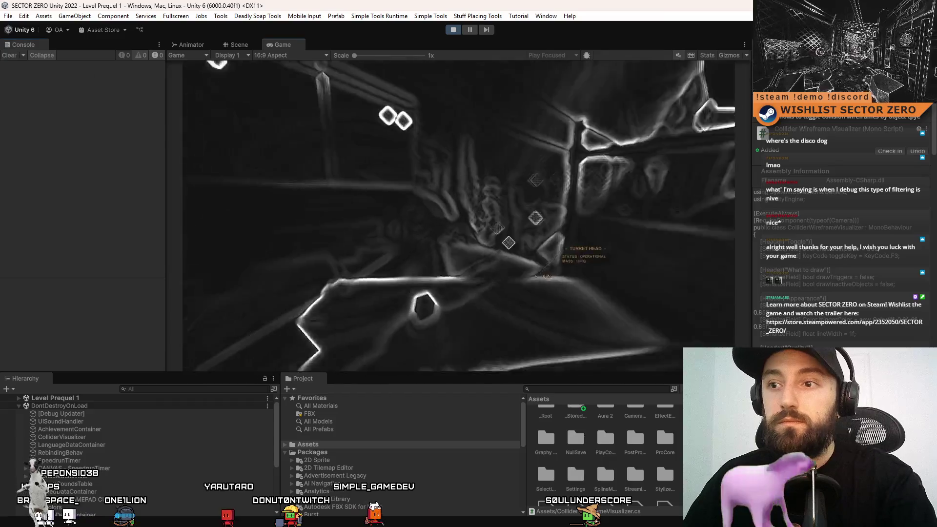
pyautogui.press('F10')
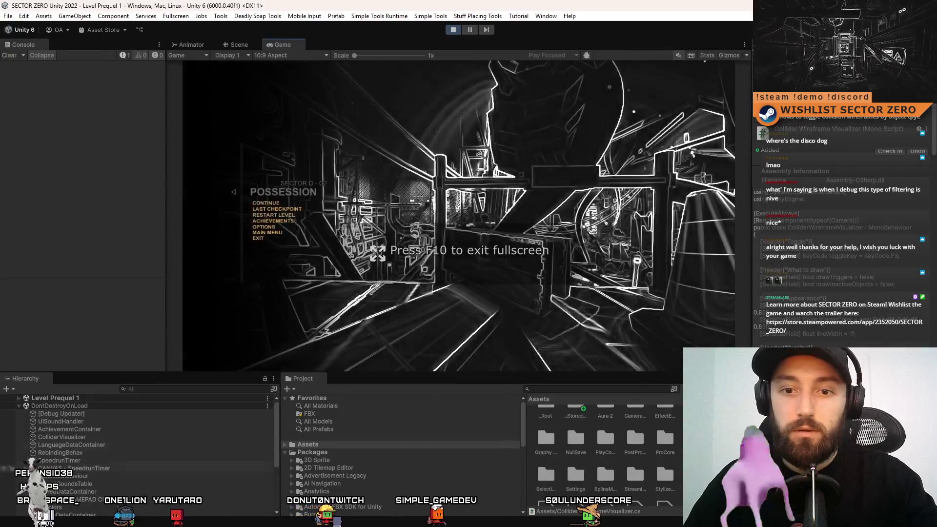
# Search the Hierarchy for 'first' and select FirstPersonCharacter to inspect its components
pyautogui.click(124, 389)
pyautogui.click(140, 390)
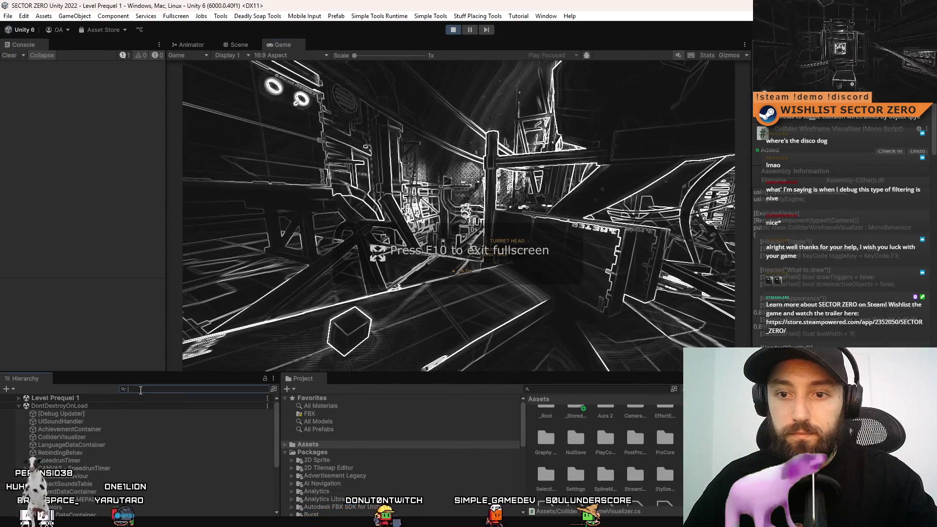
pyautogui.write('m')
pyautogui.press('BackSpace')
pyautogui.write('first')
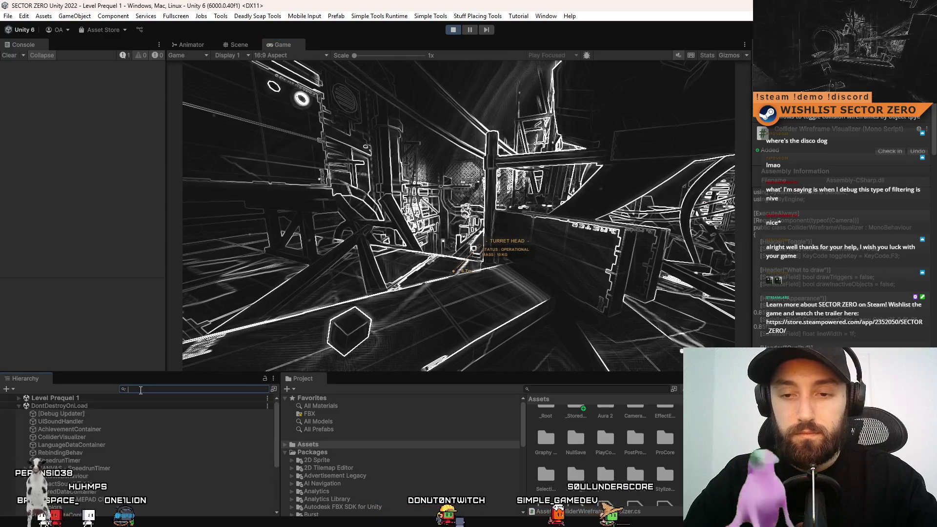
pyautogui.click(124, 405)
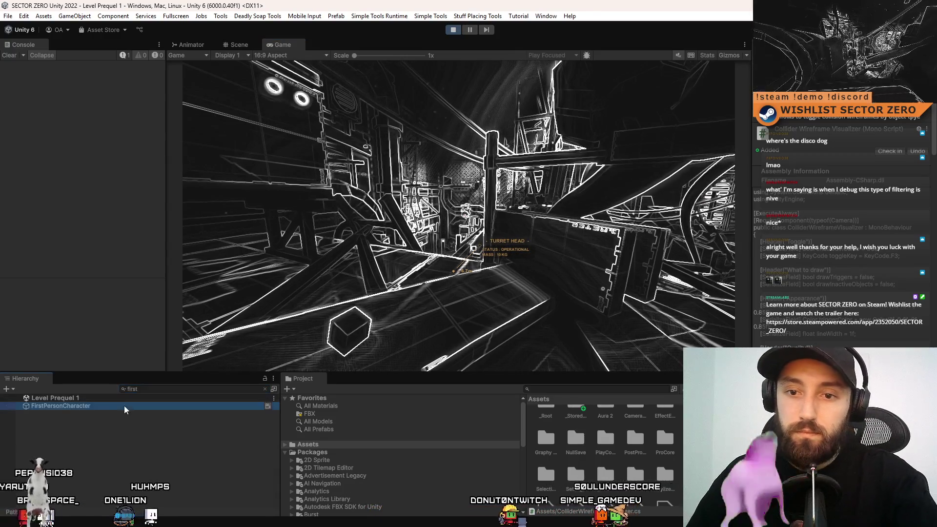
pyautogui.click(163, 391)
pyautogui.press('BackSpace')
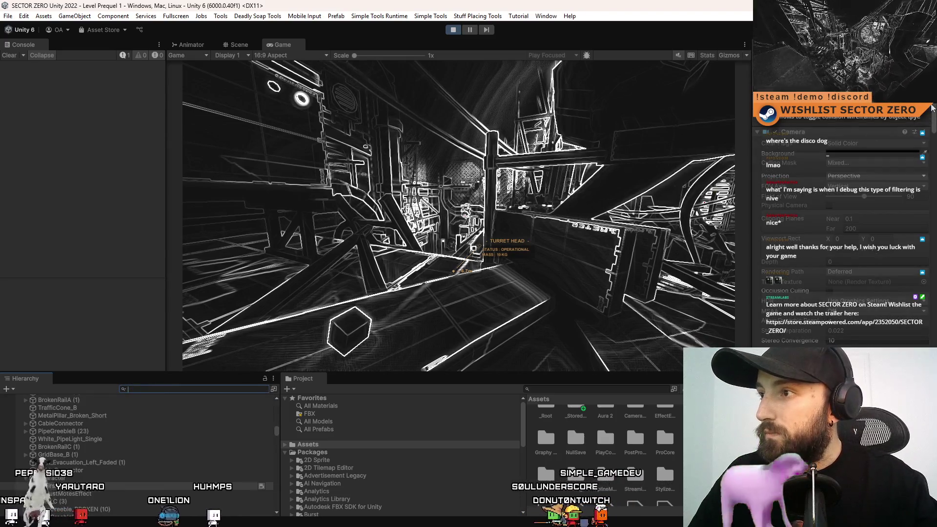
pyautogui.scroll(-5, 839, 219)
pyautogui.scroll(5, 840, 219)
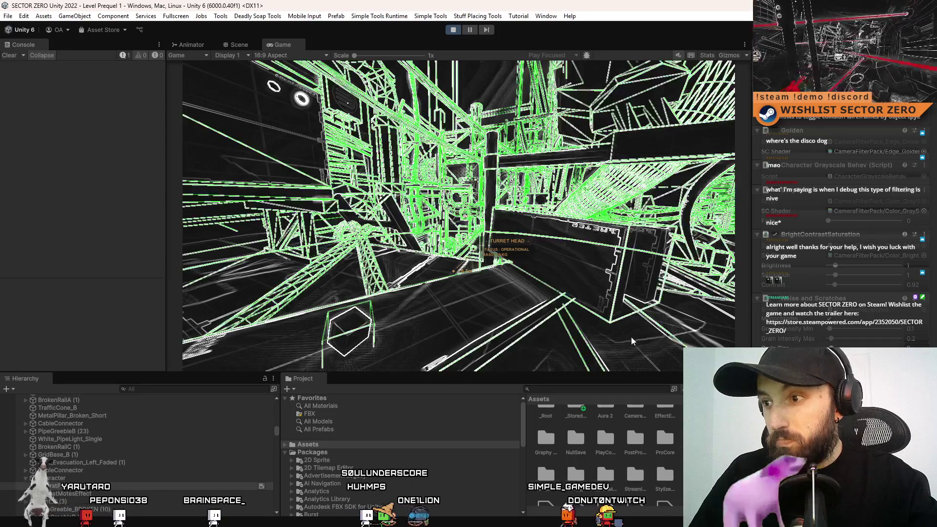
# Disable the Sobel edge effect via the in-game console, then return to the editor and pause
pyautogui.click(629, 336)
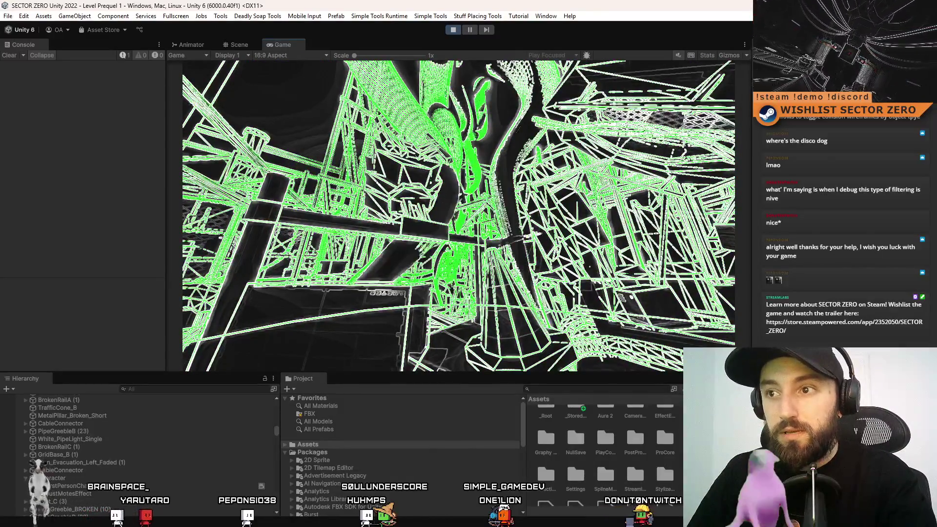
pyautogui.press('F10')
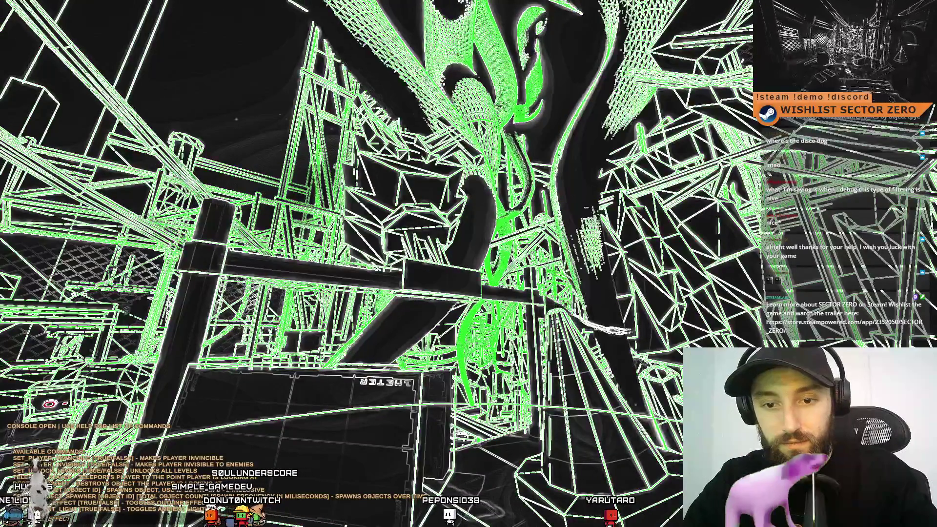
pyautogui.press('Return')
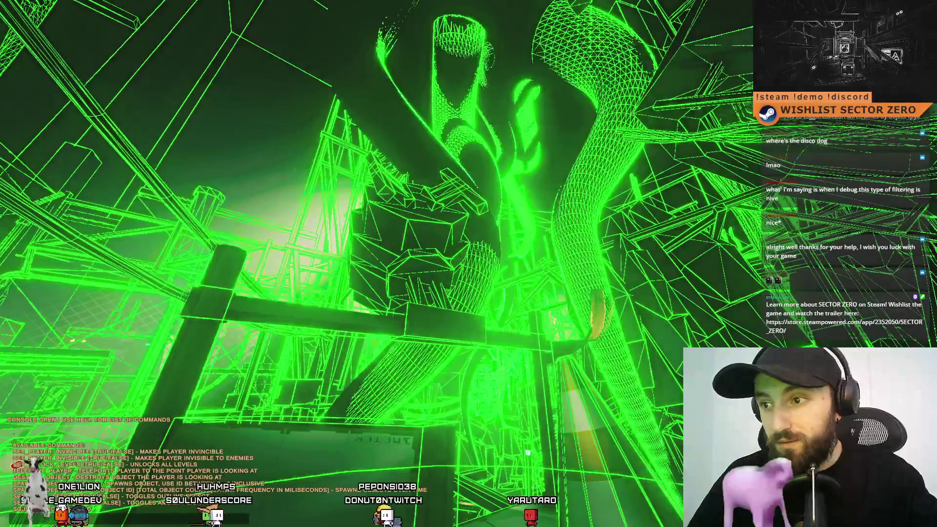
pyautogui.press('`')
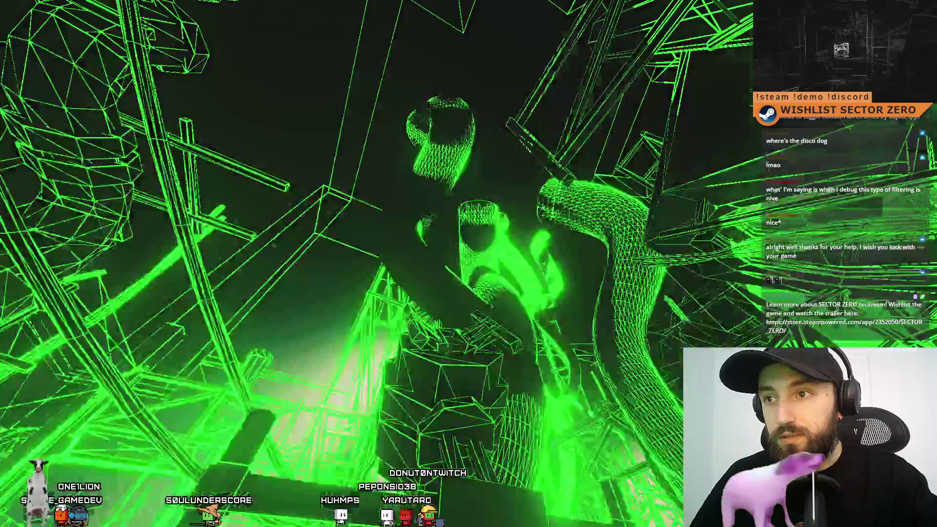
pyautogui.hotkey('alt', 'Tab')
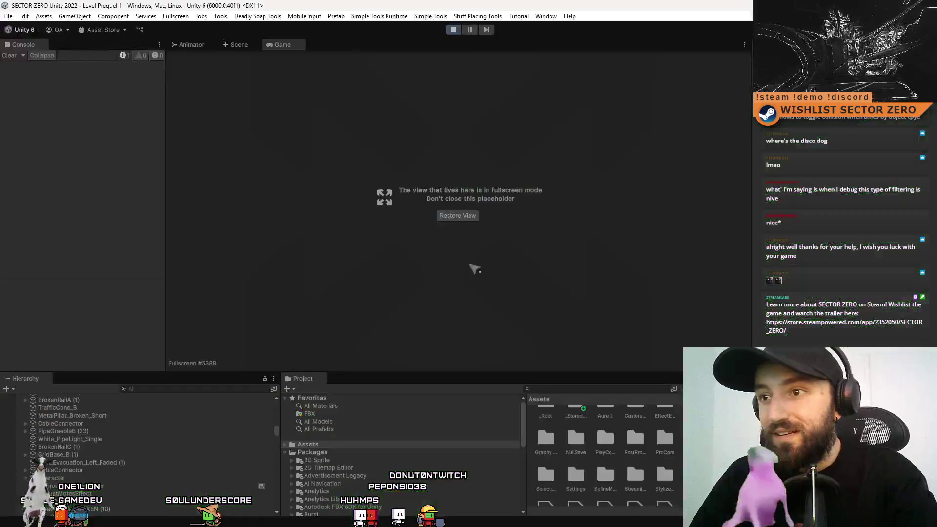
pyautogui.click(458, 216)
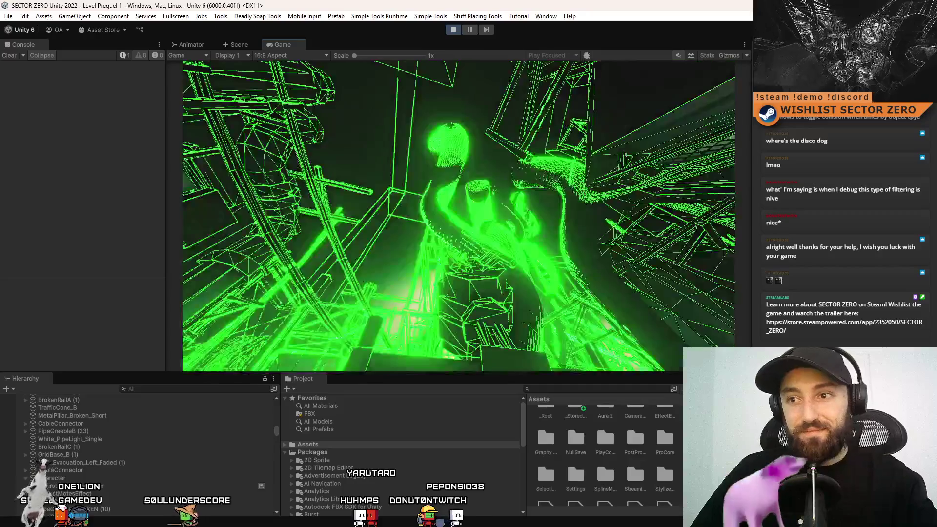
pyautogui.press('Escape')
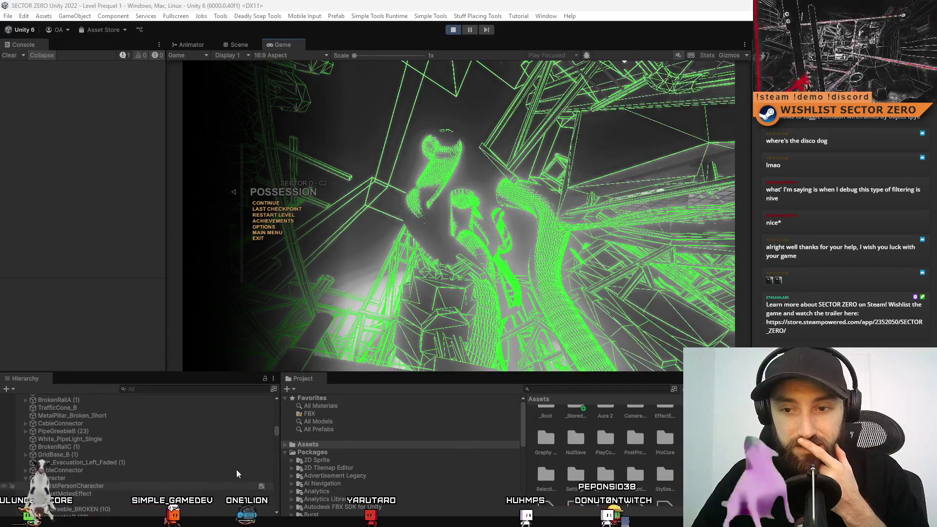
# Filter the Hierarchy search and select FirstPersonCharacter to show its Camera settings
pyautogui.click(242, 390)
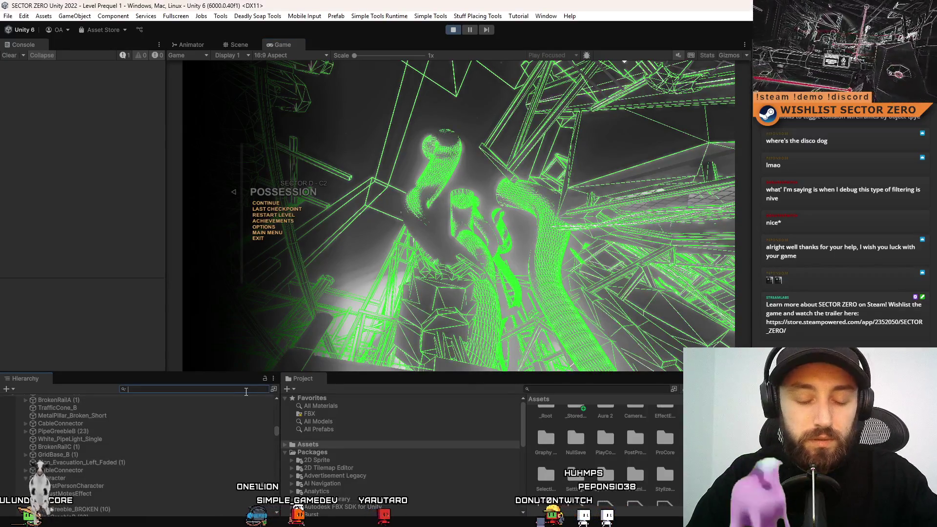
pyautogui.write('cameramain')
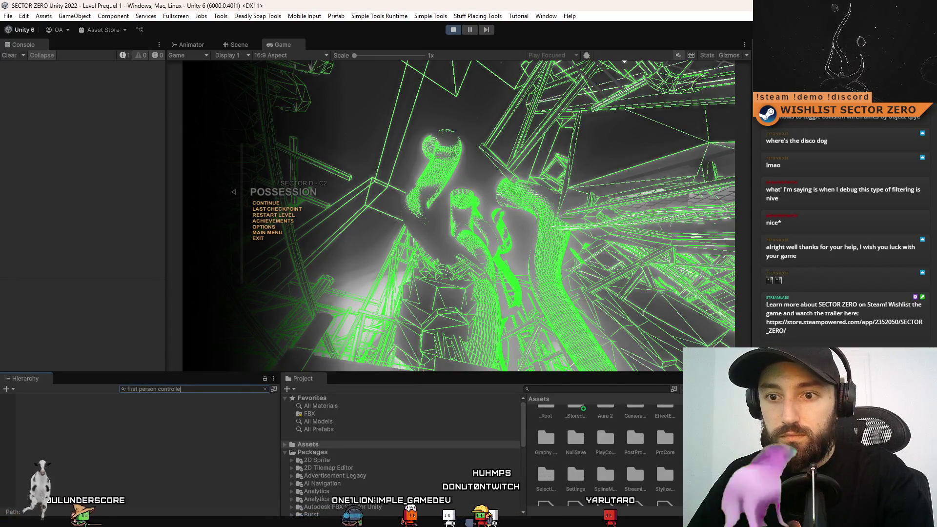
pyautogui.press('BackSpace')
pyautogui.press('BackSpace')
pyautogui.press('BackSpace')
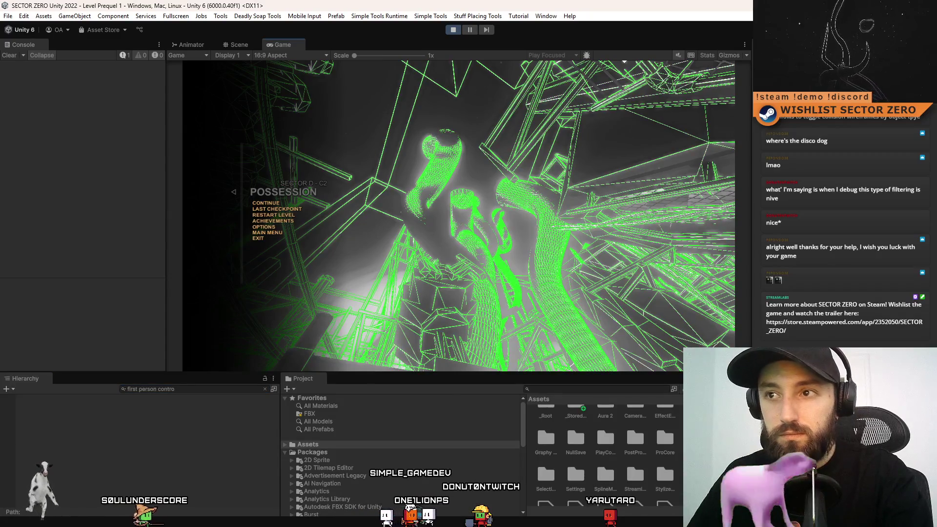
pyautogui.press('F10')
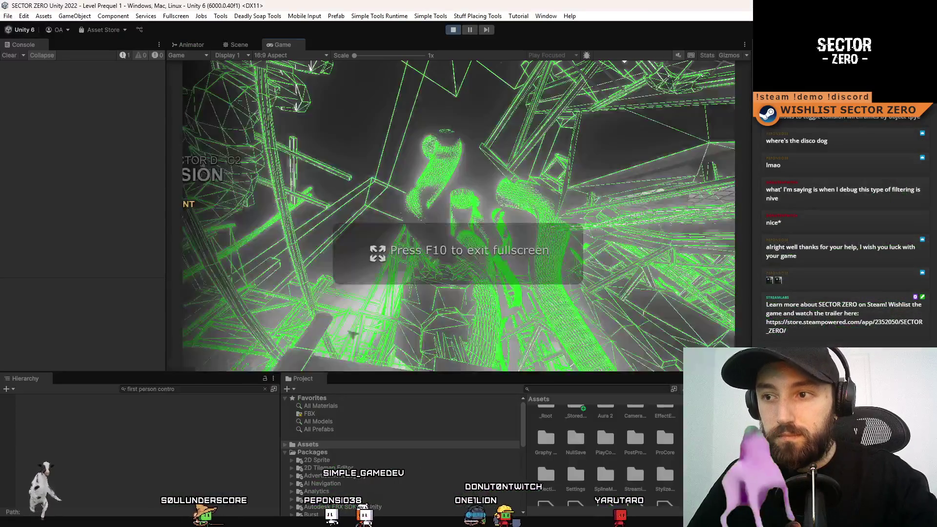
pyautogui.press('Escape')
pyautogui.click(193, 388)
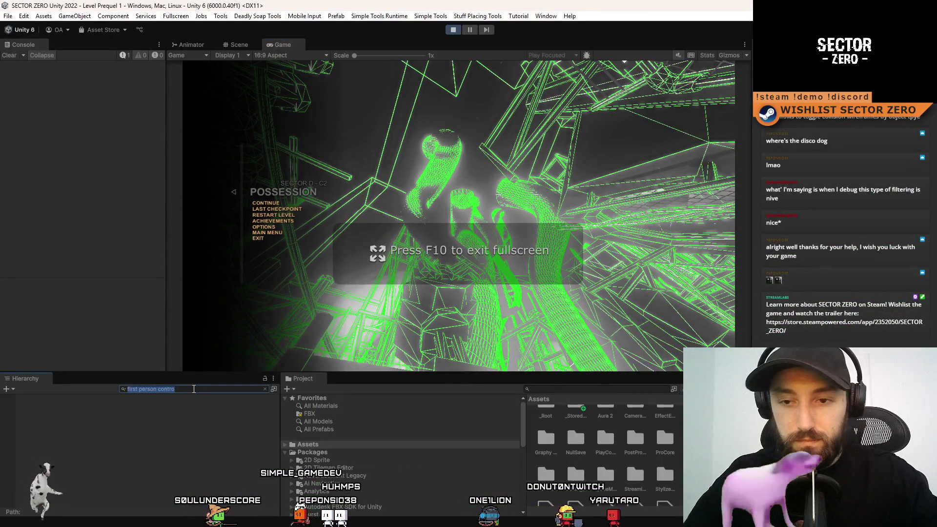
pyautogui.press('BackSpace')
pyautogui.press('BackSpace')
pyautogui.press('BackSpace')
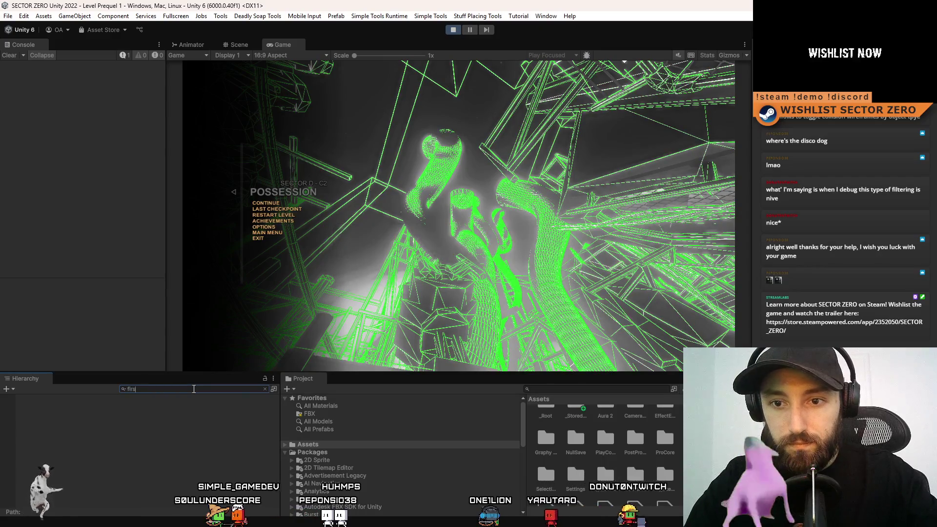
pyautogui.write('t person')
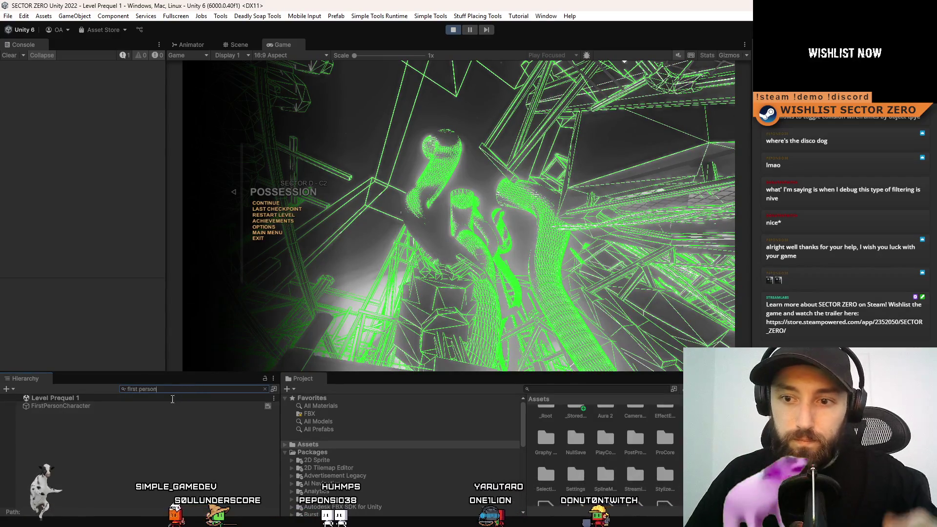
pyautogui.click(168, 408)
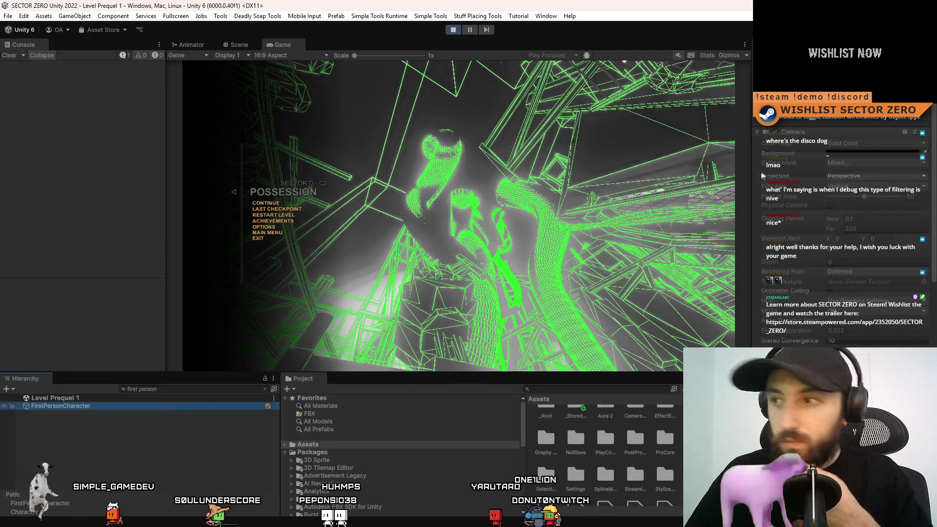
pyautogui.scroll(-10, 844, 219)
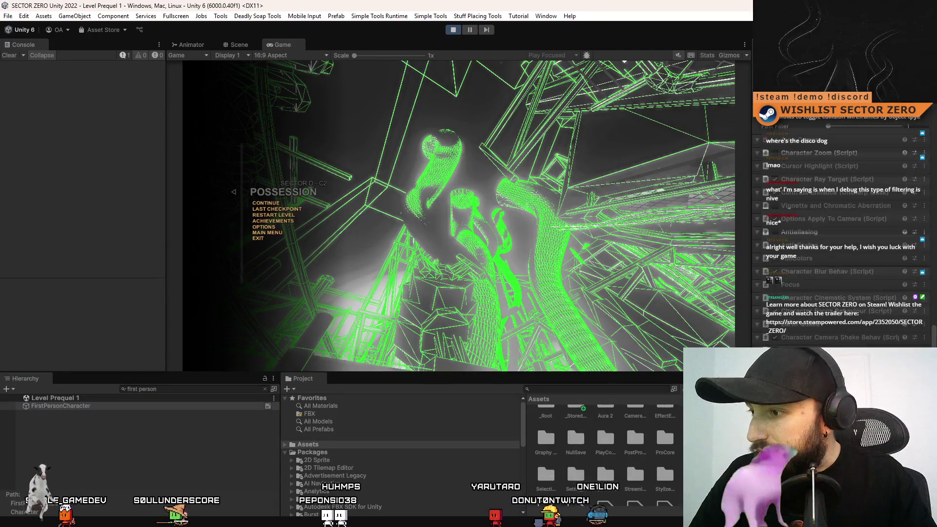
pyautogui.click(836, 177)
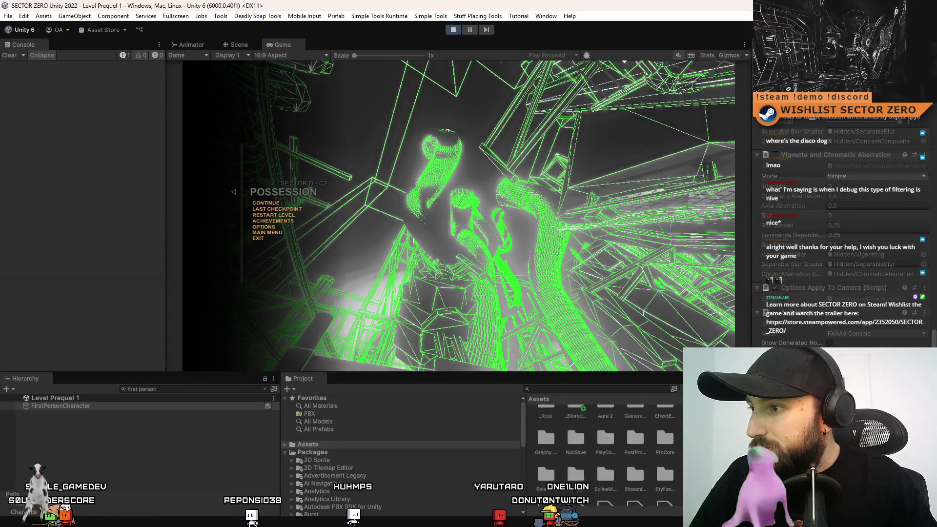
pyautogui.scroll(-5, 907, 342)
pyautogui.scroll(-8, 845, 220)
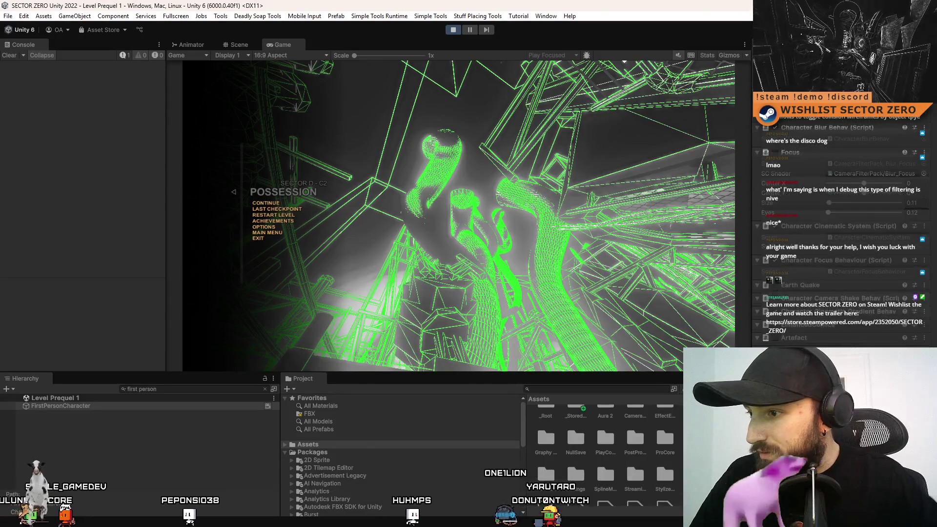
pyautogui.scroll(-5, 844, 220)
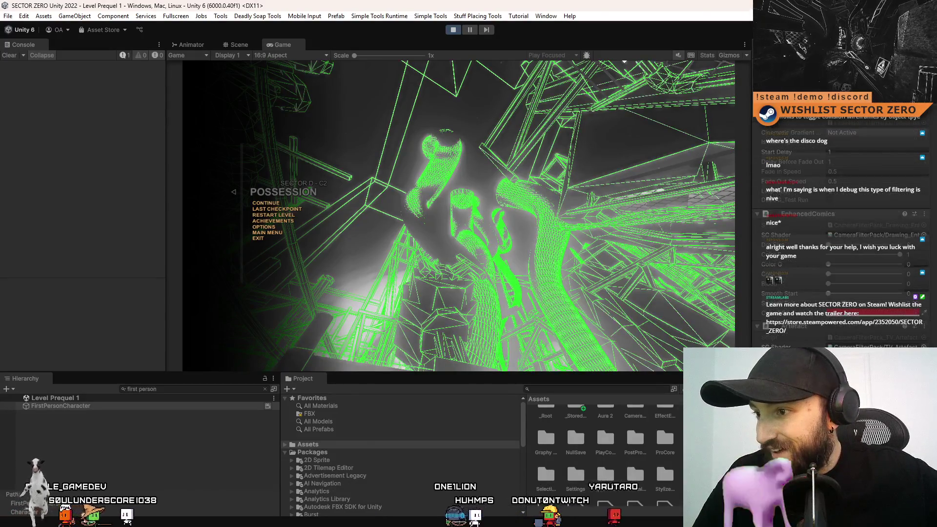
pyautogui.scroll(-4, 844, 220)
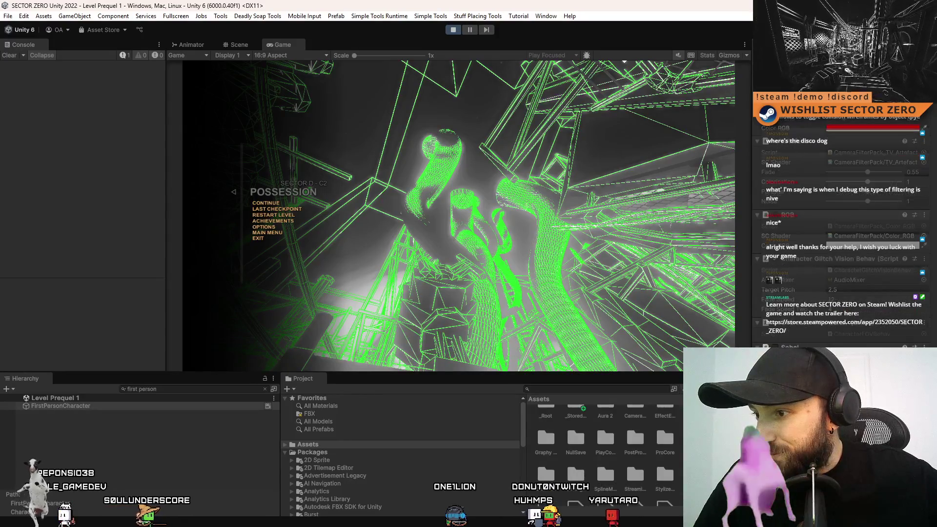
pyautogui.scroll(-4, 844, 220)
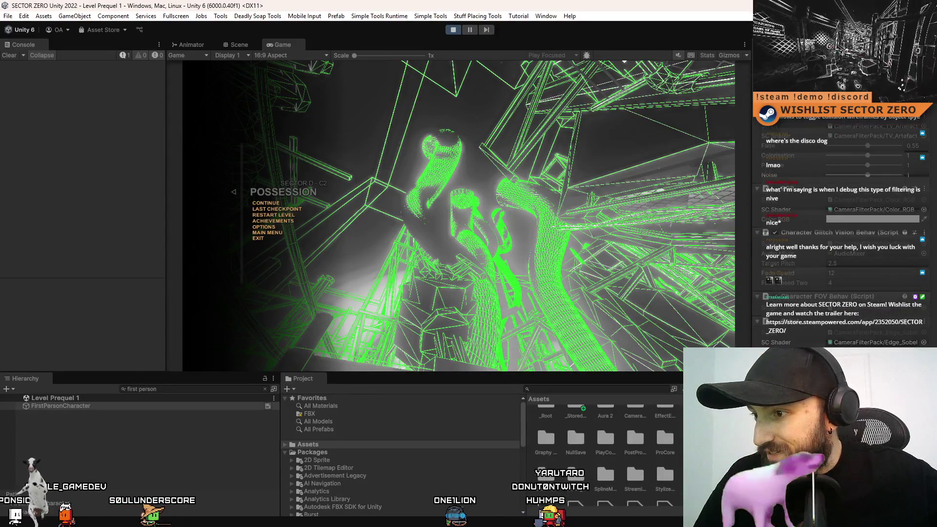
pyautogui.scroll(-4, 844, 220)
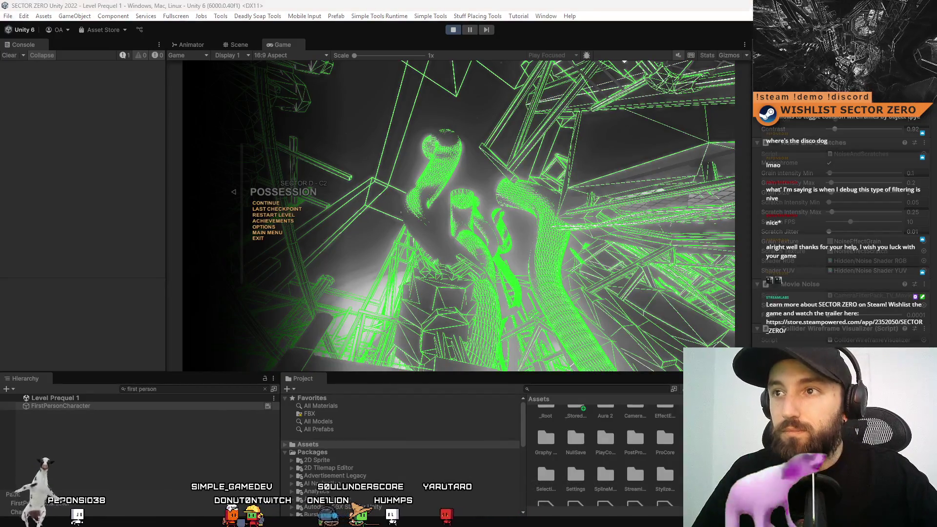
pyautogui.scroll(10, 844, 219)
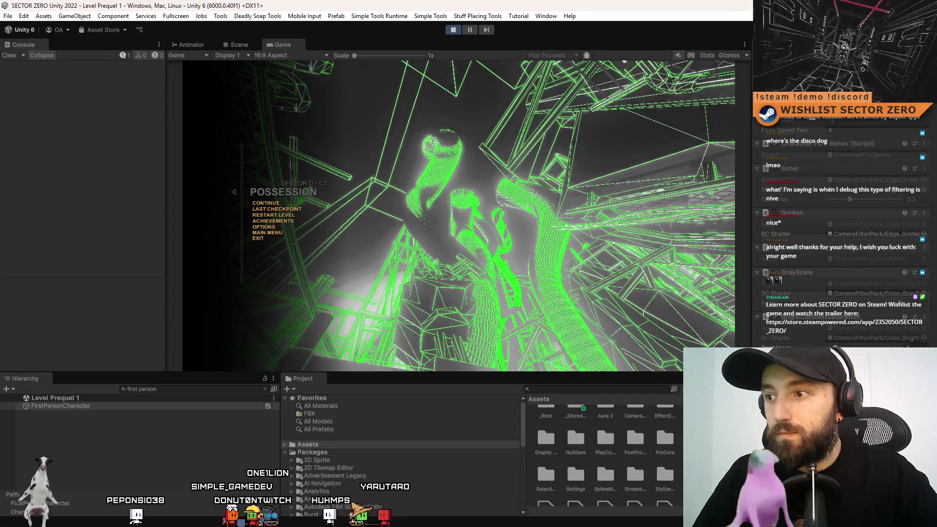
pyautogui.press('F10')
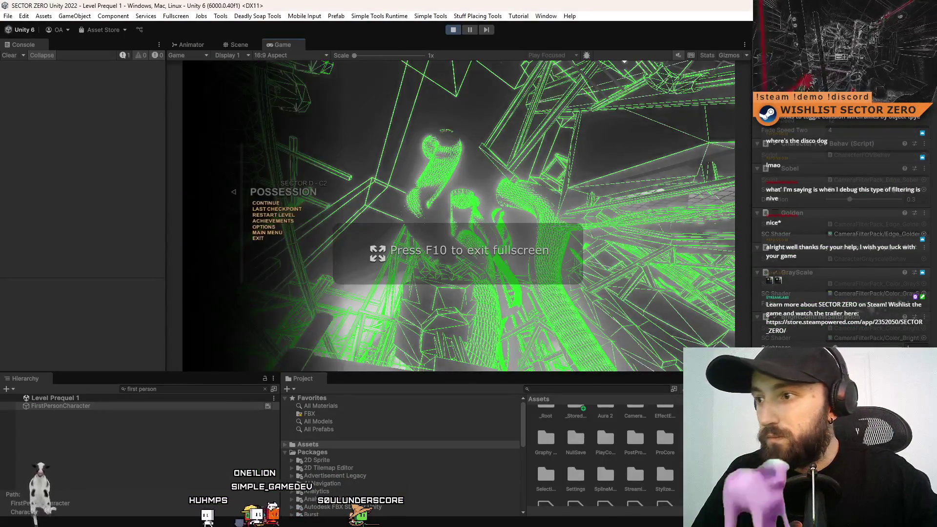
pyautogui.scroll(-5, 845, 234)
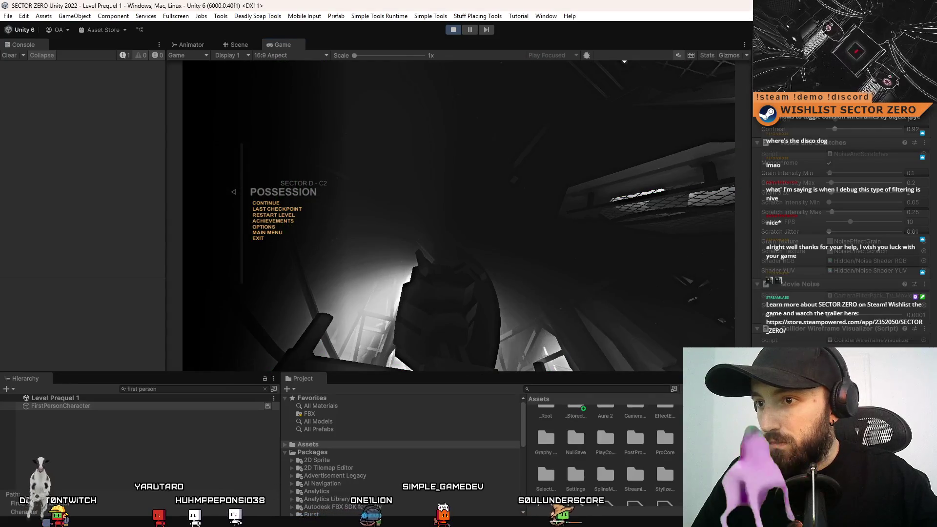
# Resume the game, toggle the green collider wireframes with V, then pause and stop Play mode
pyautogui.press('Escape')
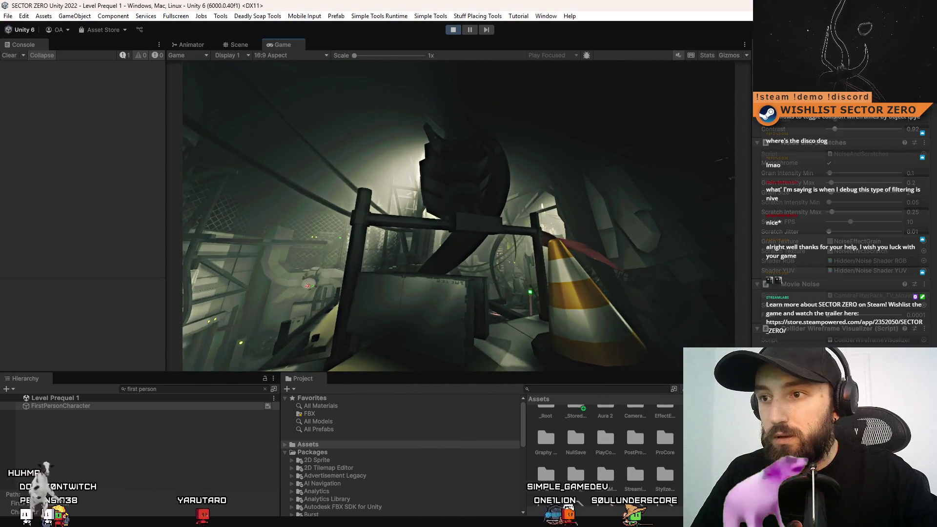
pyautogui.press('v')
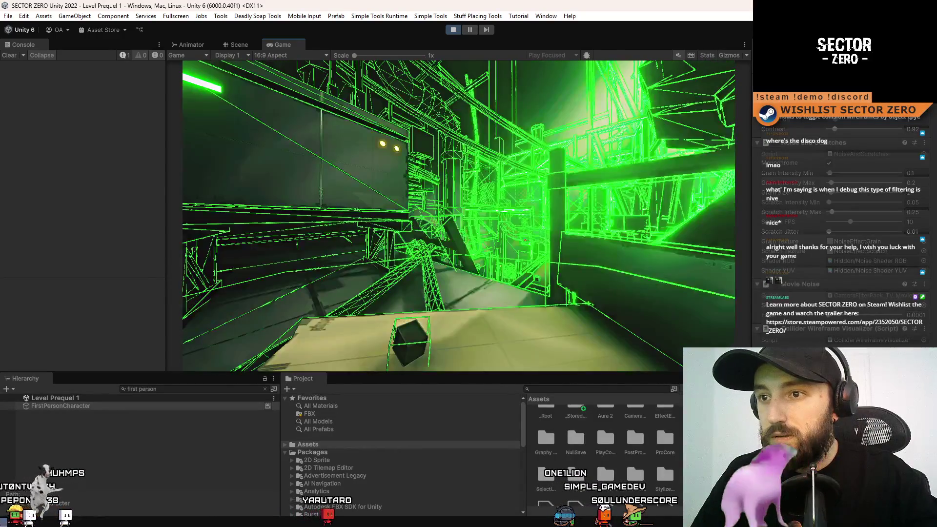
pyautogui.press('Escape')
pyautogui.click(453, 31)
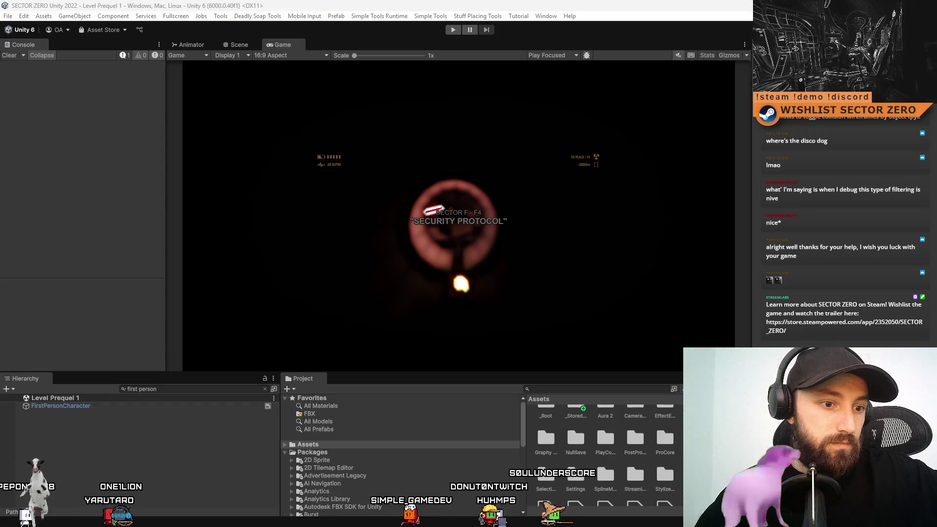
# Replace all of ColliderWireframeVisualizer.cs with the pasted new code and return to Unity
pyautogui.hotkey('alt', 'Tab')
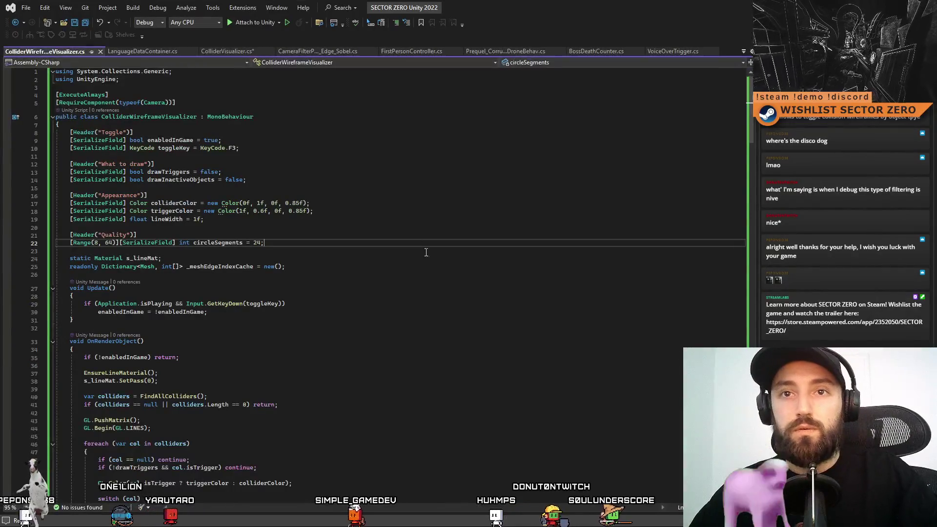
pyautogui.hotkey('ctrl', 'a')
pyautogui.hotkey('ctrl', 'v')
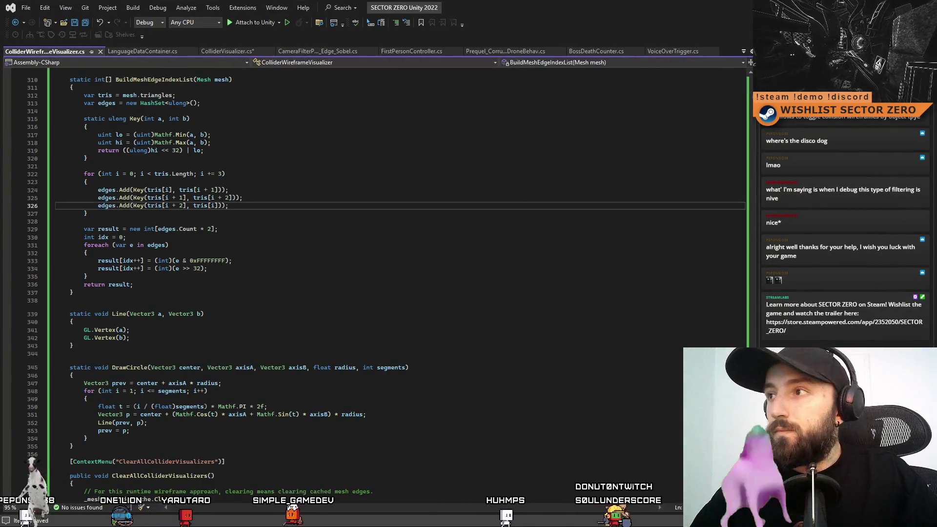
pyautogui.hotkey('alt', 'Tab')
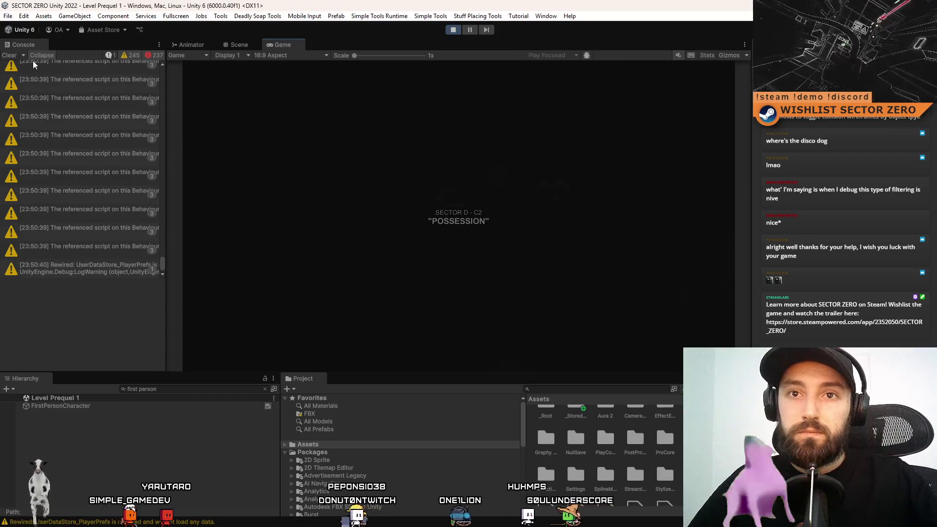
# Clear the Console, select FirstPersonCharacter, and resume the game in a fullscreen Game view
pyautogui.click(9, 56)
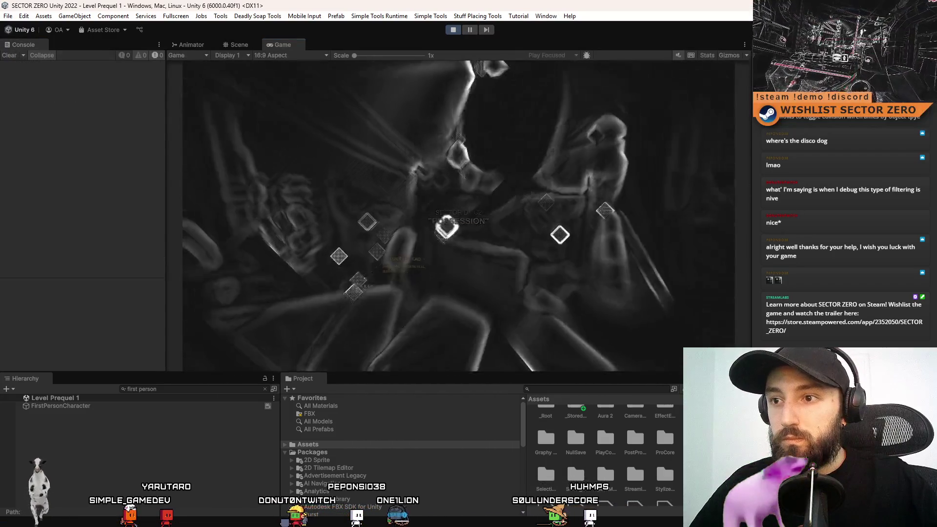
pyautogui.click(60, 406)
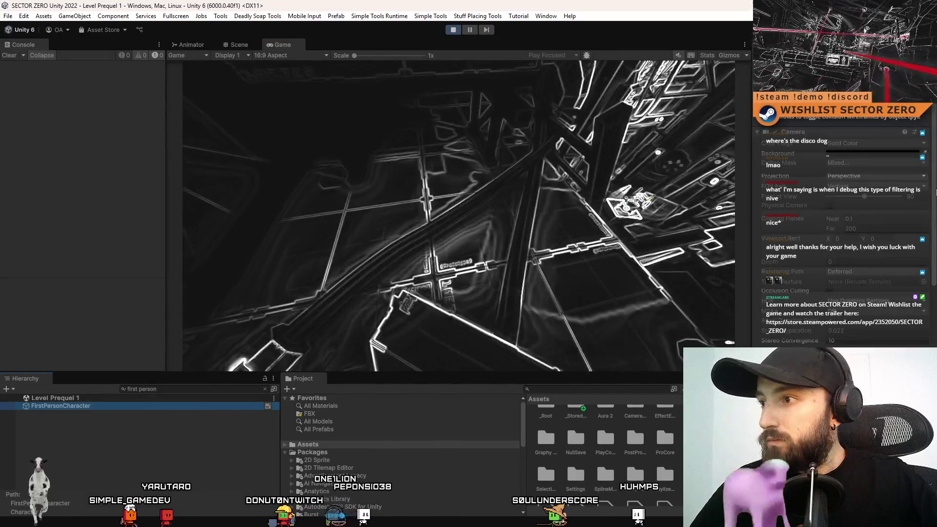
pyautogui.click(935, 192)
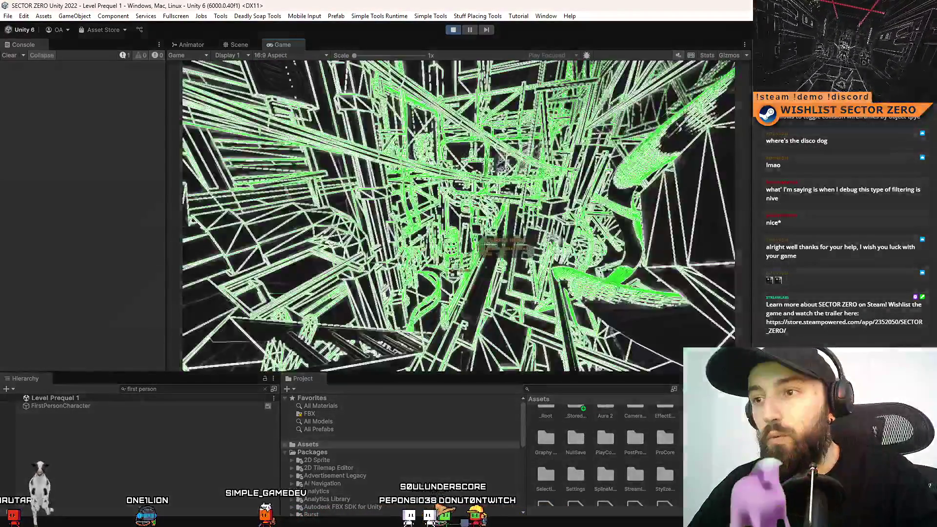
pyautogui.press('F10')
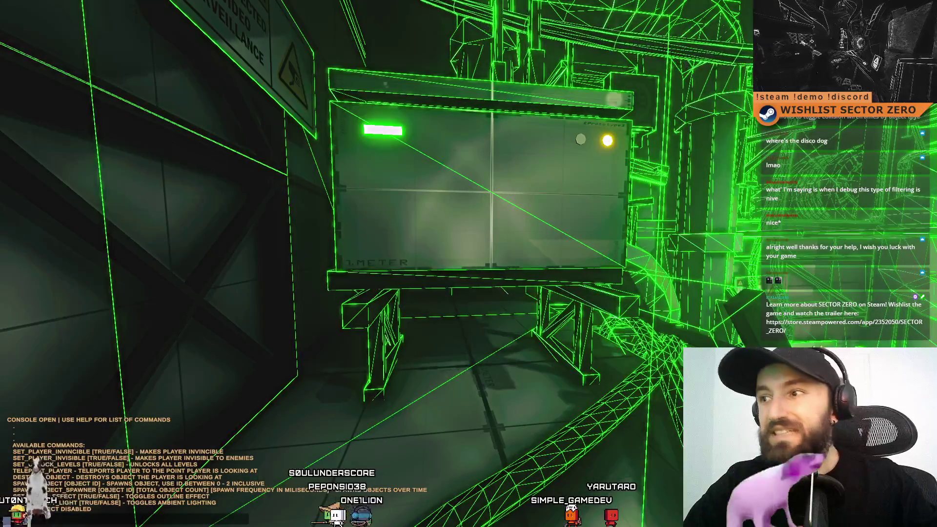
# Close the in-game console, walk toward the Electrical Hazard sign, then leave fullscreen
pyautogui.press('`')
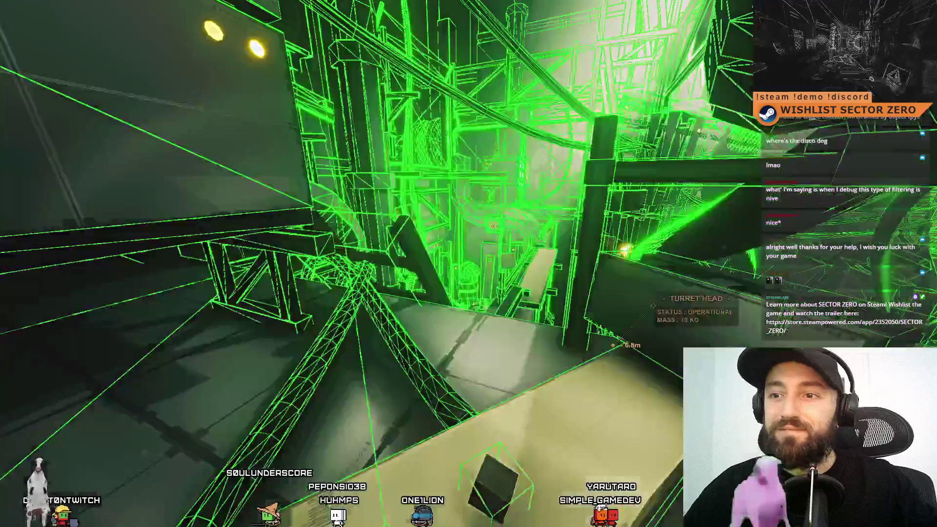
pyautogui.press('w')
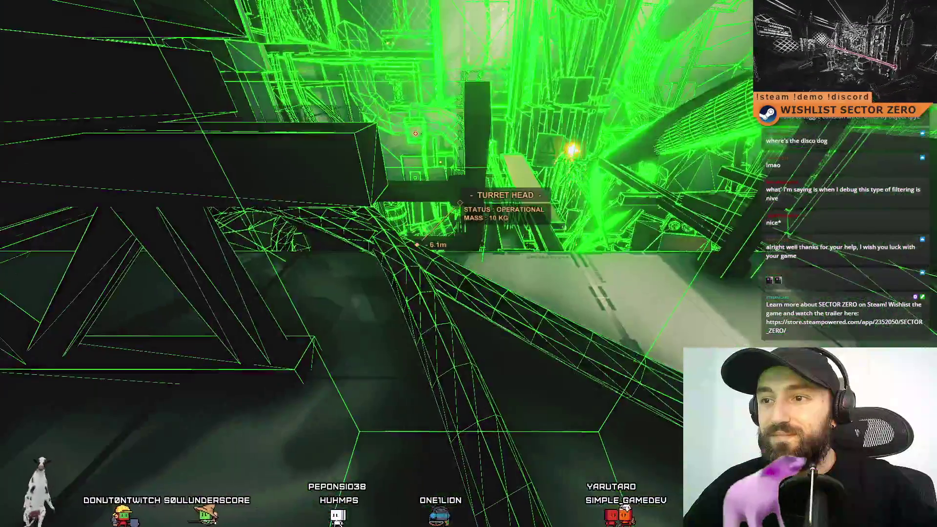
pyautogui.press('w')
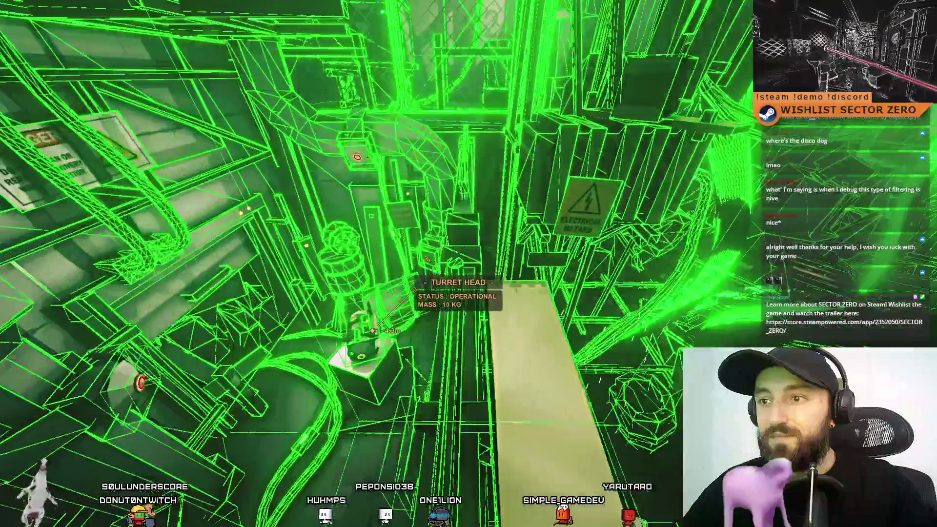
pyautogui.press('w')
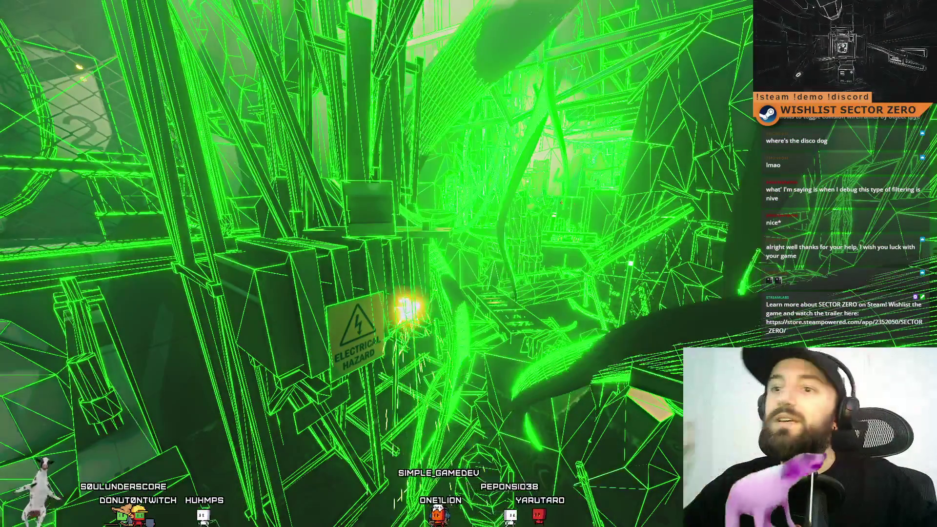
pyautogui.press('Escape')
pyautogui.click(418, 224)
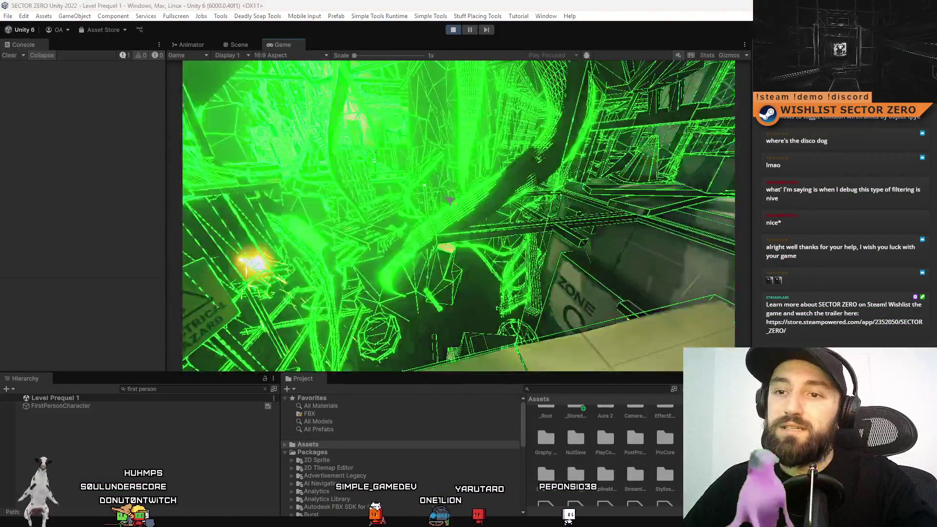
# Select the FirstPersonCharacter camera and scroll its Inspector to the Collider Wireframe Visualizer
pyautogui.press('F10')
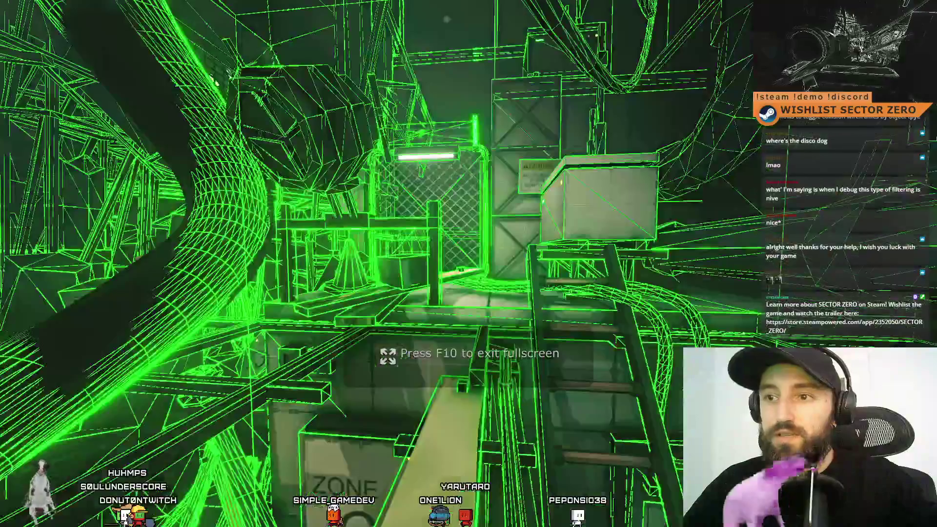
pyautogui.press('F10')
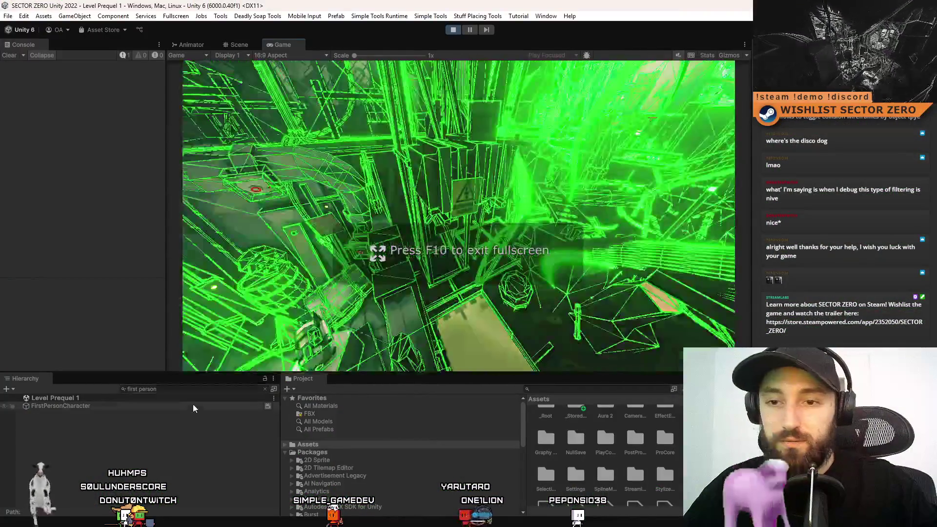
pyautogui.click(192, 405)
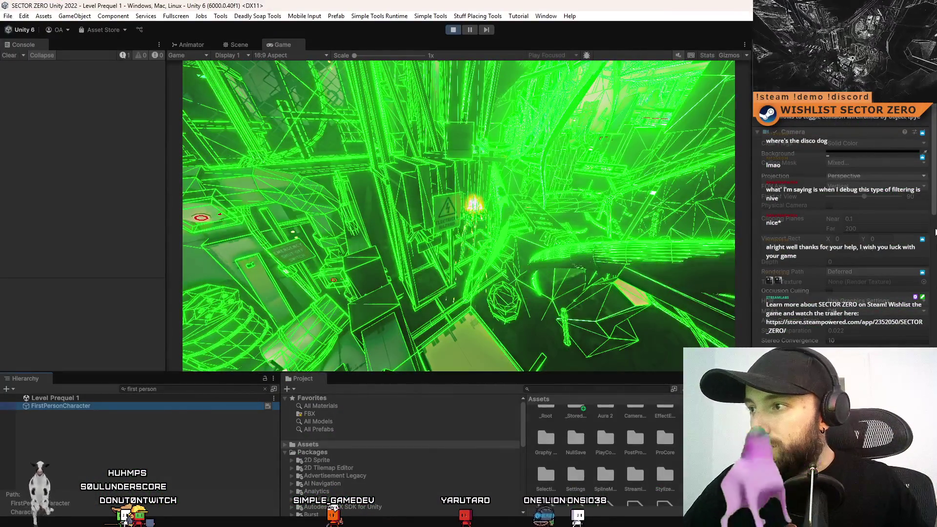
pyautogui.scroll(-10, 935, 232)
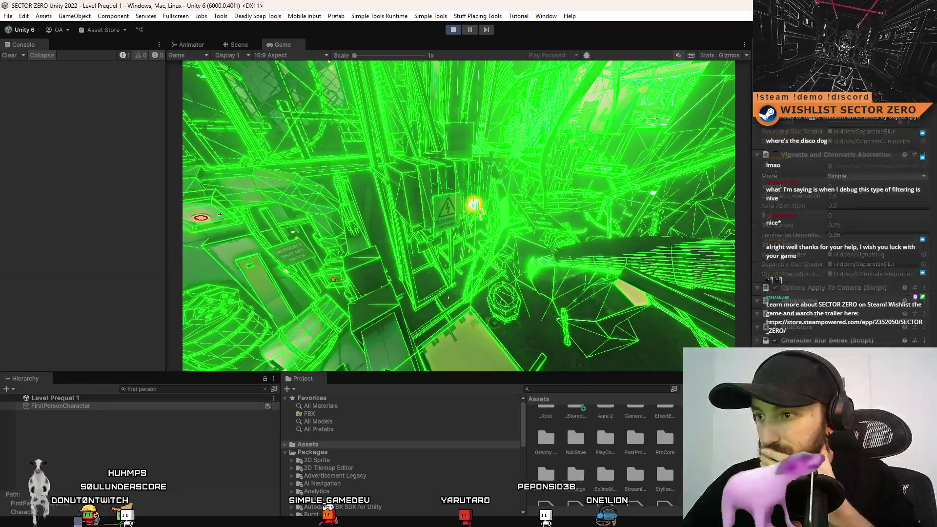
pyautogui.scroll(-5, 841, 234)
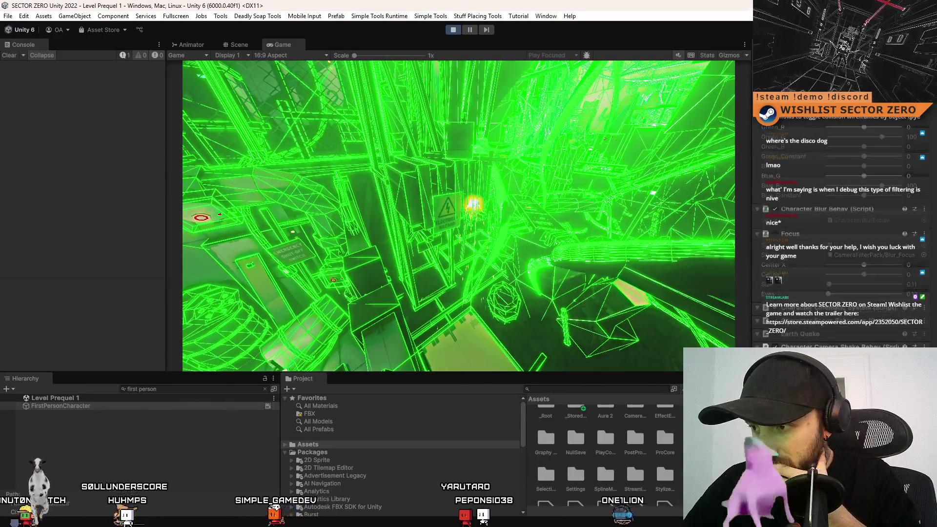
pyautogui.scroll(-4, 842, 235)
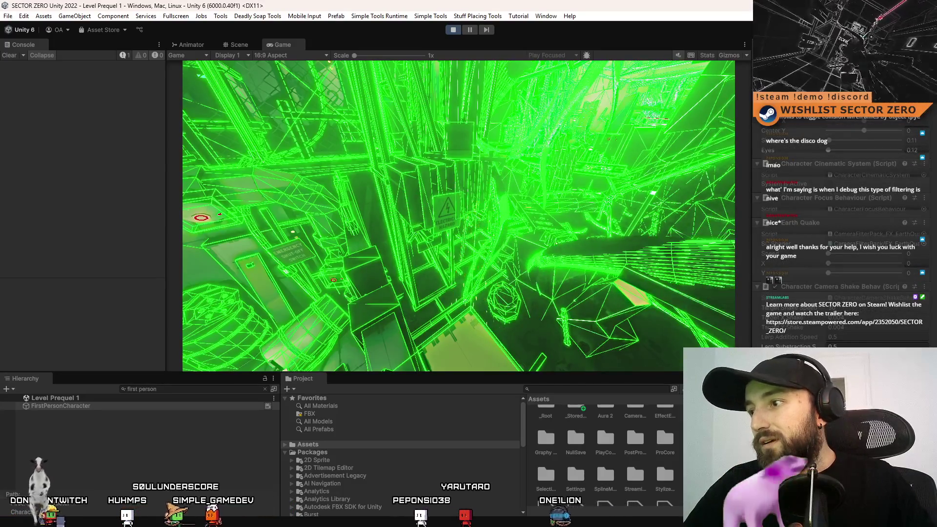
pyautogui.scroll(-10, 839, 219)
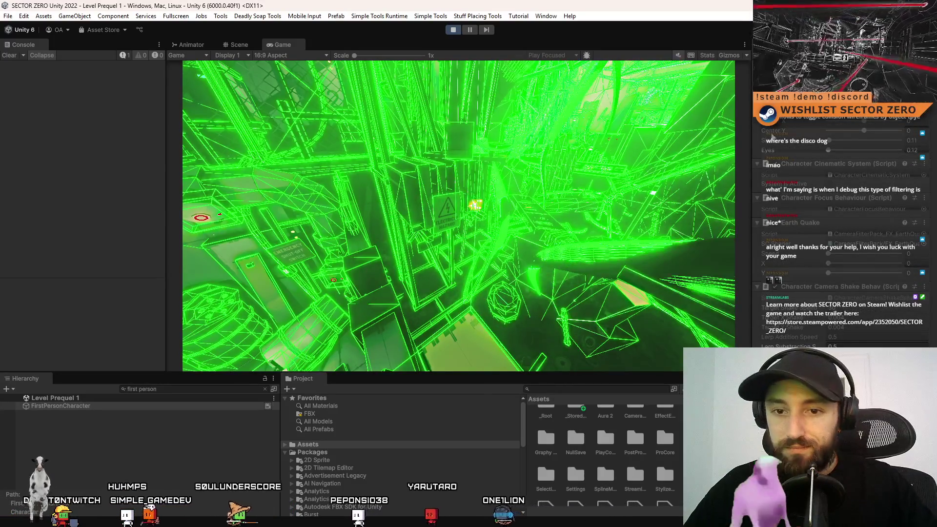
pyautogui.scroll(-4, 839, 219)
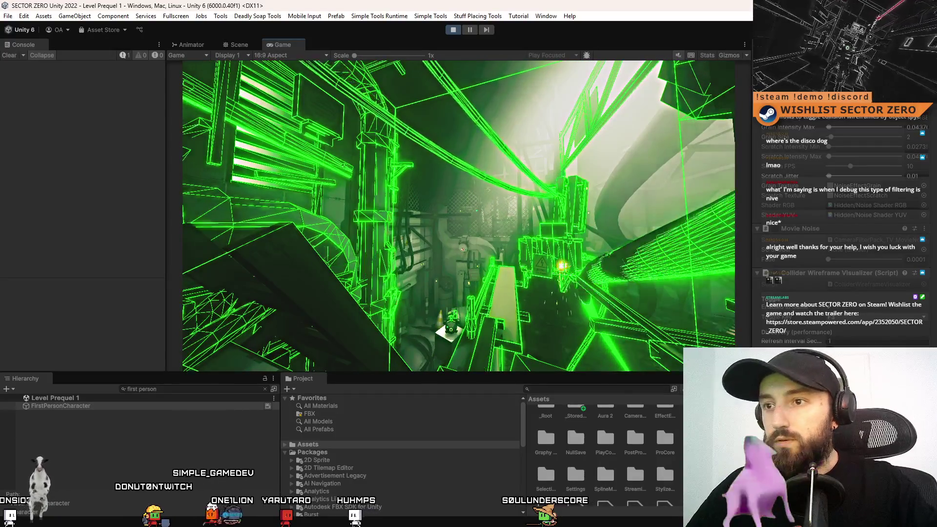
# Pause the running game with Escape to free the mouse, then focus the Hierarchy search field
pyautogui.press('Escape')
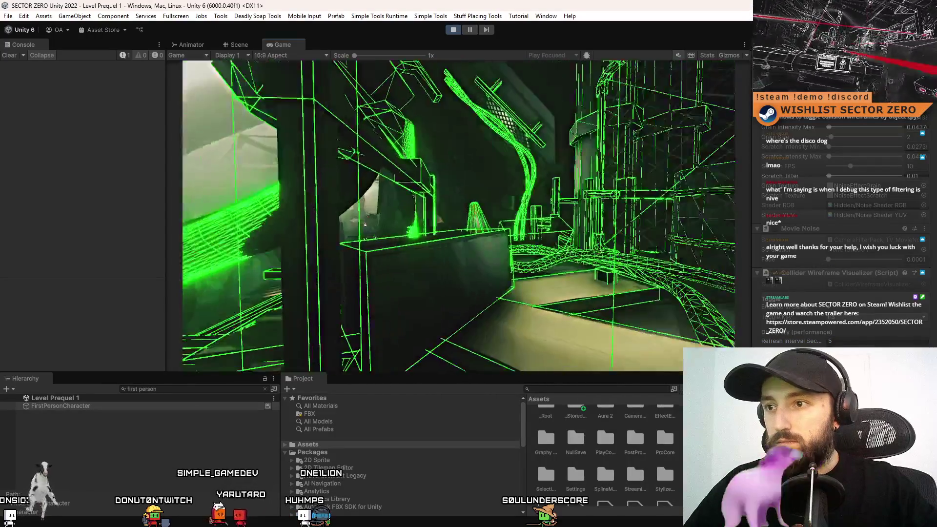
pyautogui.press('Escape')
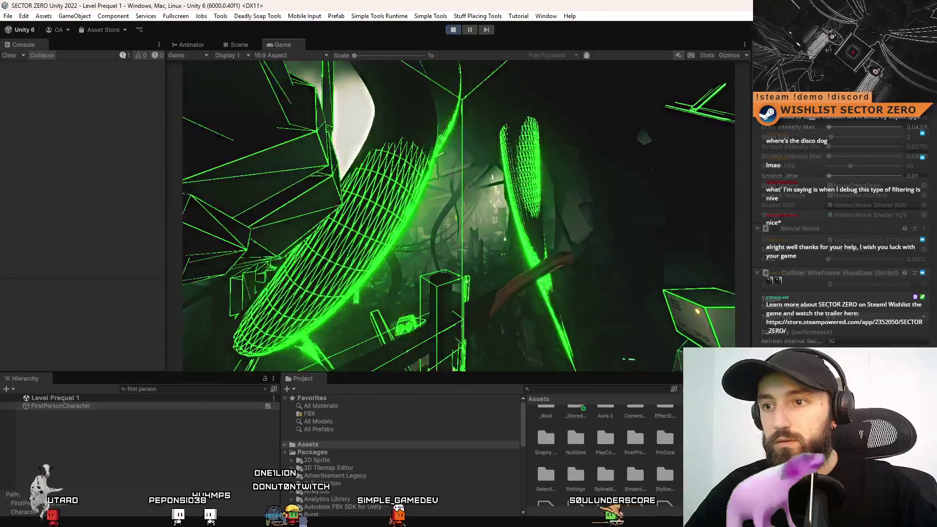
pyautogui.press('Escape')
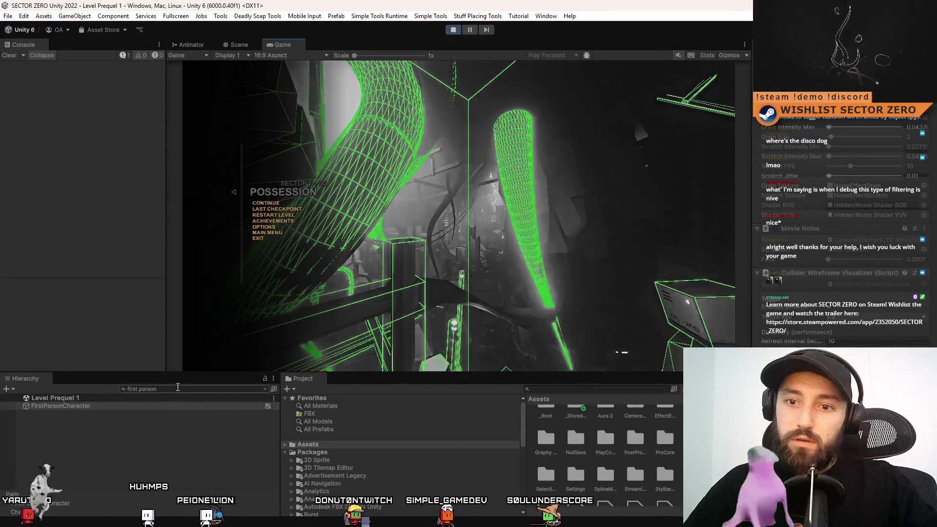
pyautogui.click(177, 389)
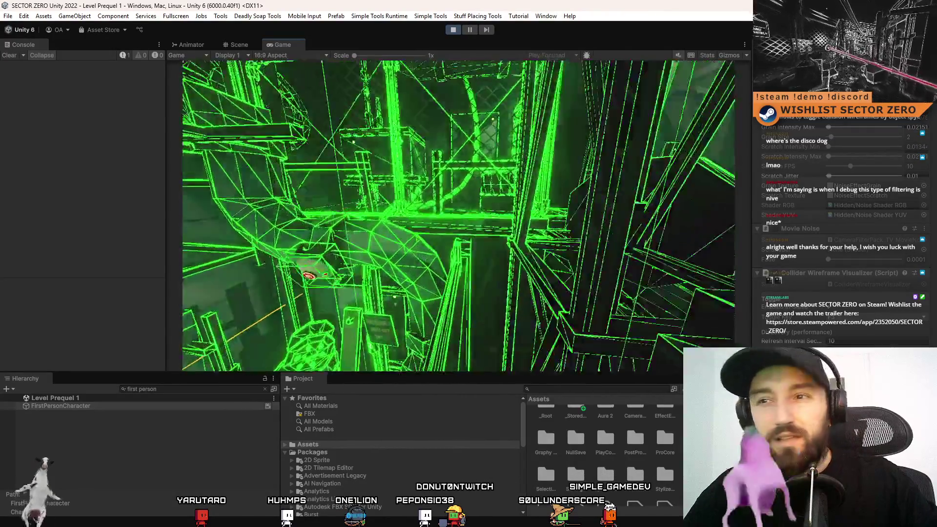
pyautogui.press('F10')
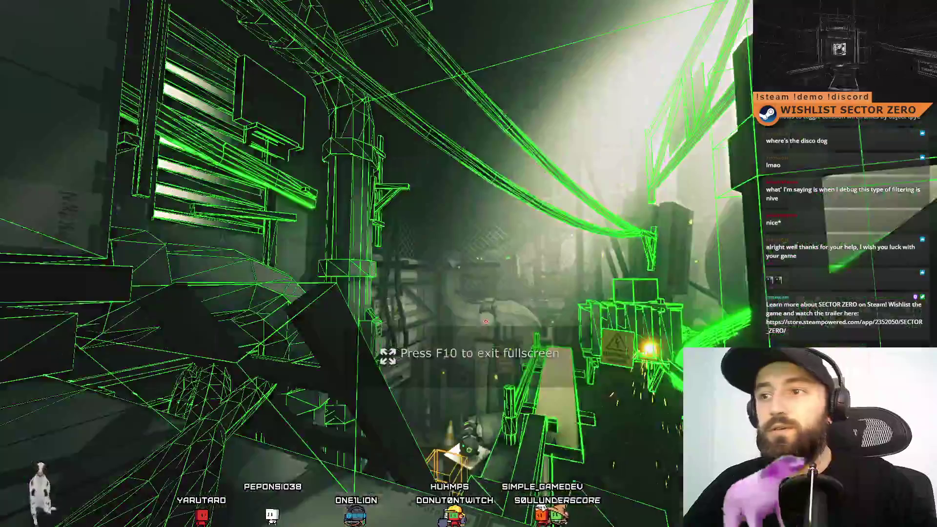
pyautogui.press('F10')
pyautogui.press('Escape')
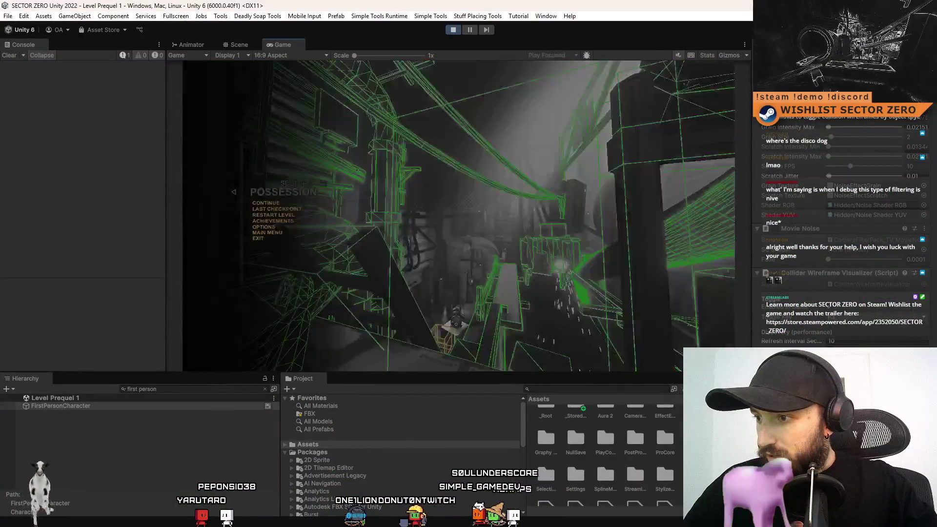
pyautogui.press('Escape')
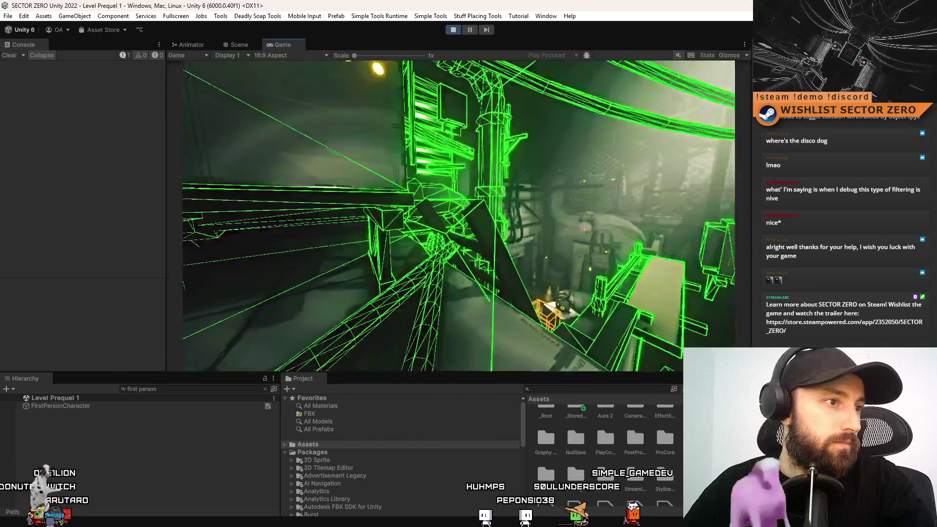
pyautogui.press('F10')
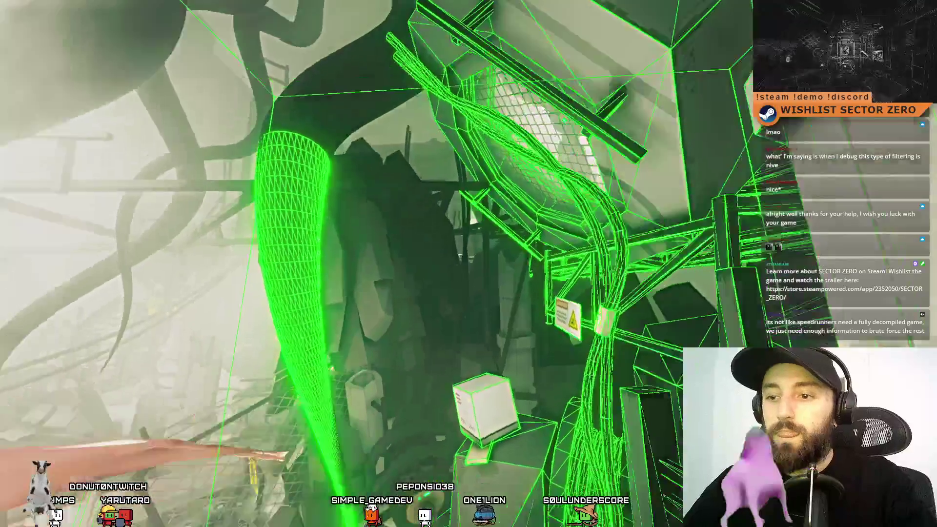
pyautogui.press('F11')
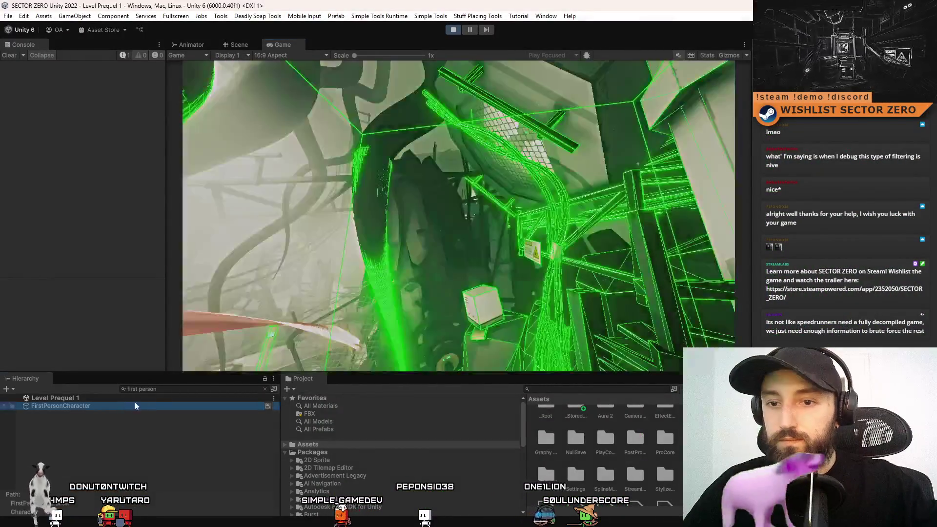
# Select FirstPersonCharacter, scroll its Inspector, and stop Play mode with Ctrl+P
pyautogui.click(177, 388)
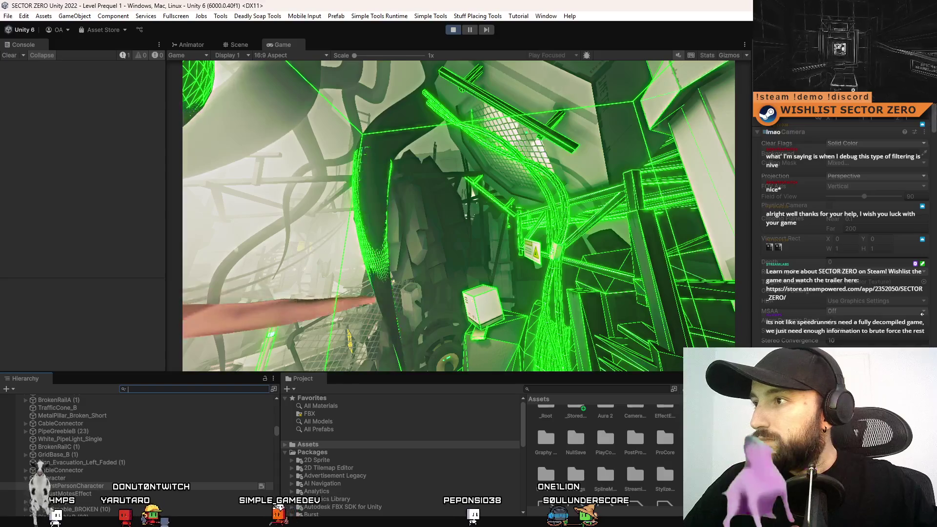
pyautogui.scroll(-10, 844, 220)
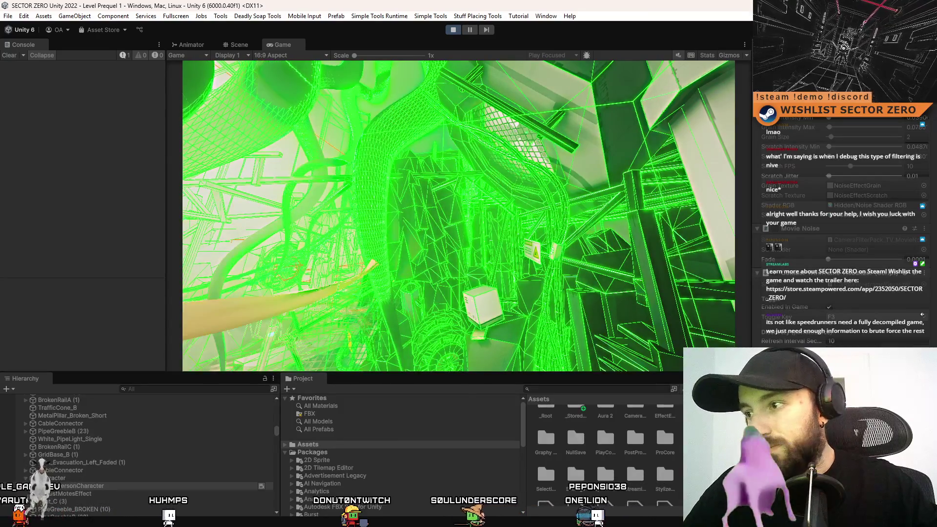
pyautogui.hotkey('ctrl', 'p')
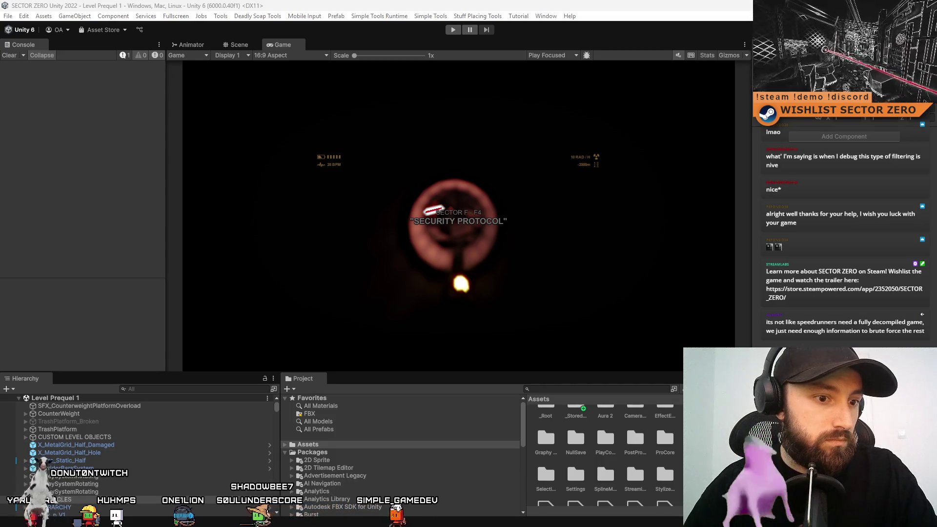
# Minimize Plastic SCM and paste the replacement capsule-drawing code into ColliderWireframeVisualizer.cs
pyautogui.hotkey('alt', 'Tab')
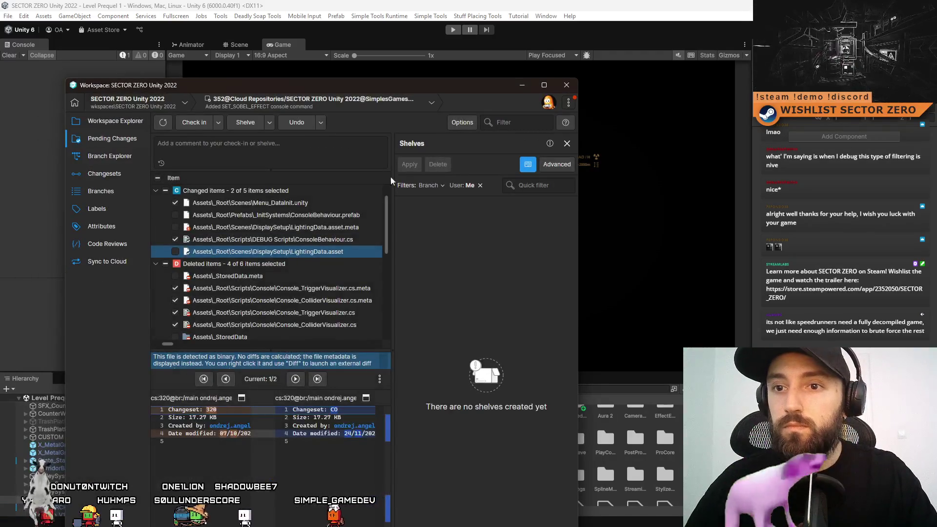
pyautogui.click(522, 85)
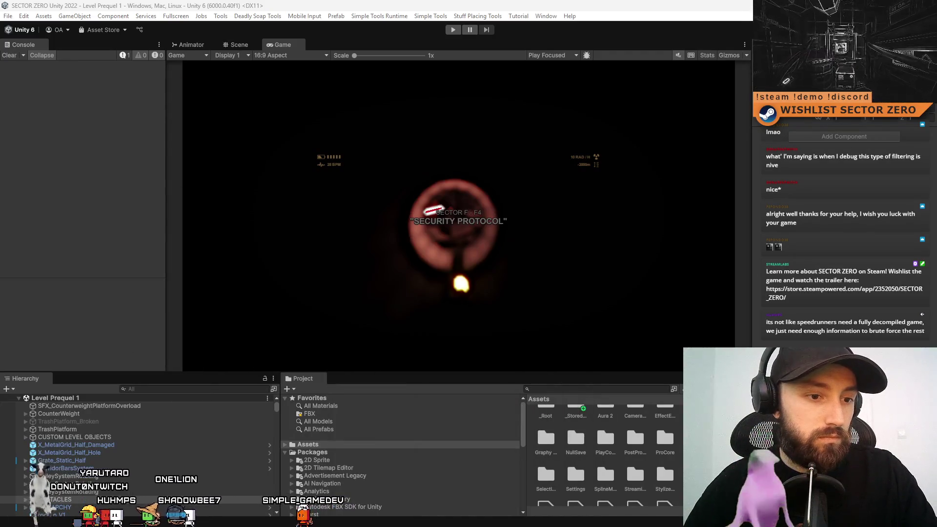
pyautogui.hotkey('alt', 'Tab')
pyautogui.scroll(-1, 421, 289)
pyautogui.hotkey('ctrl', 'v')
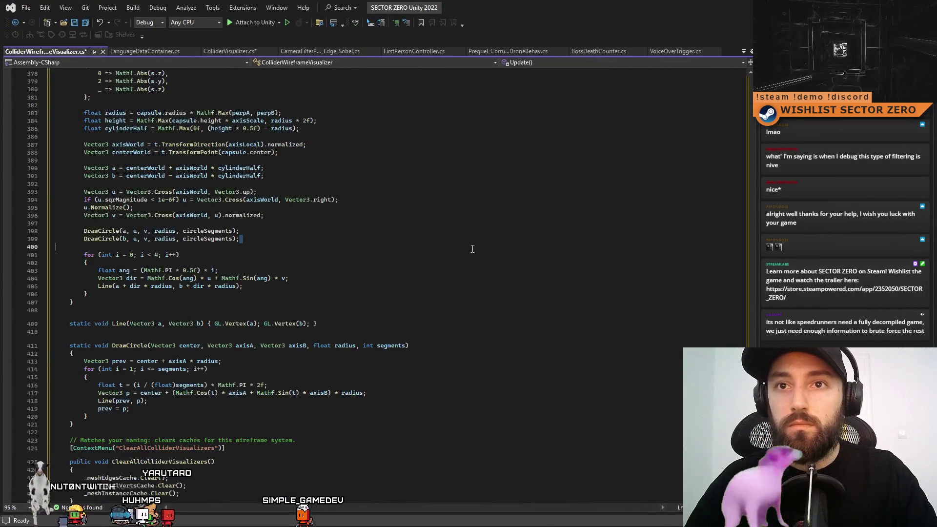
# Back in Unity, clear the Console warnings and restart Play mode to test the updated script
pyautogui.hotkey('alt', 'Tab')
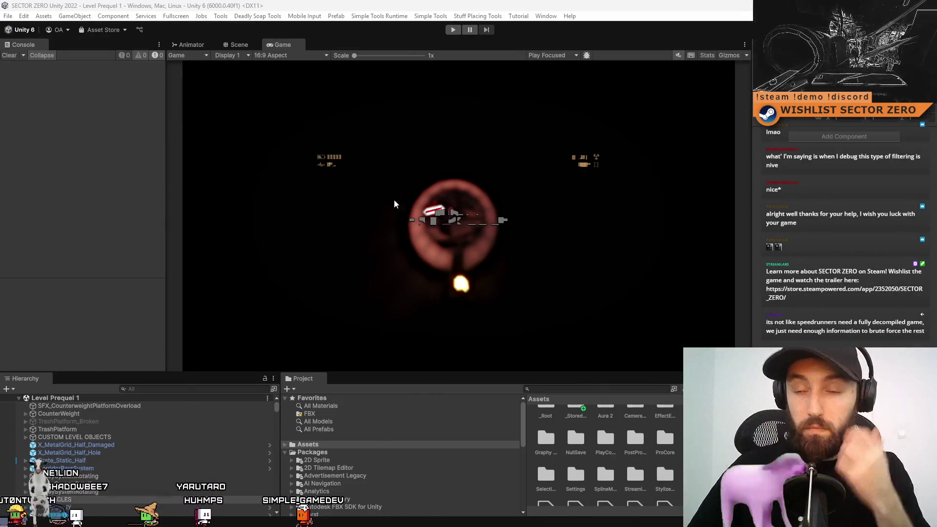
pyautogui.click(453, 31)
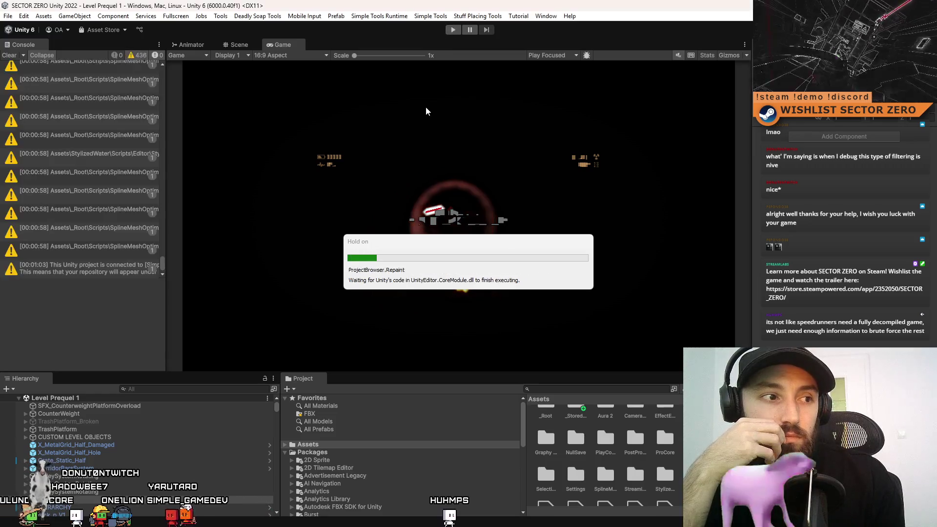
pyautogui.click(9, 55)
pyautogui.click(453, 30)
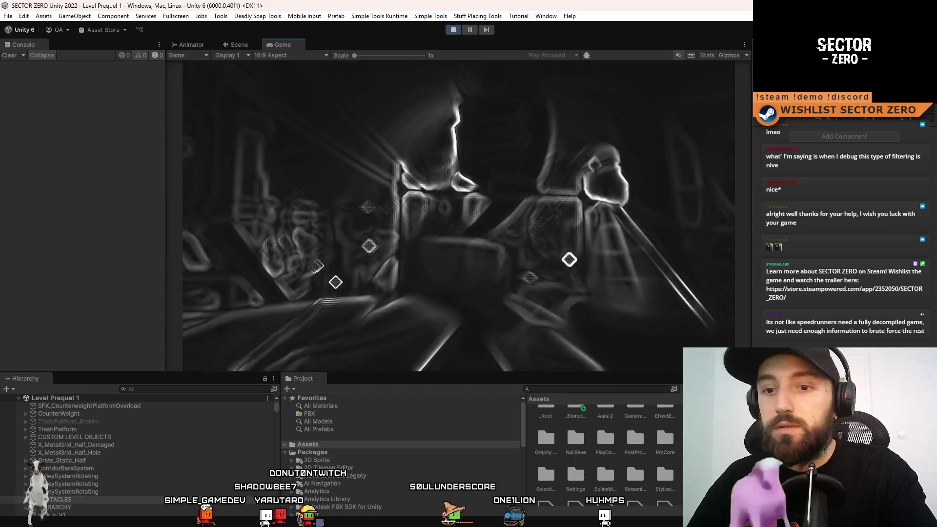
# Pause the game and filter the Hierarchy search to 'character'
pyautogui.press('Escape')
pyautogui.press('Escape')
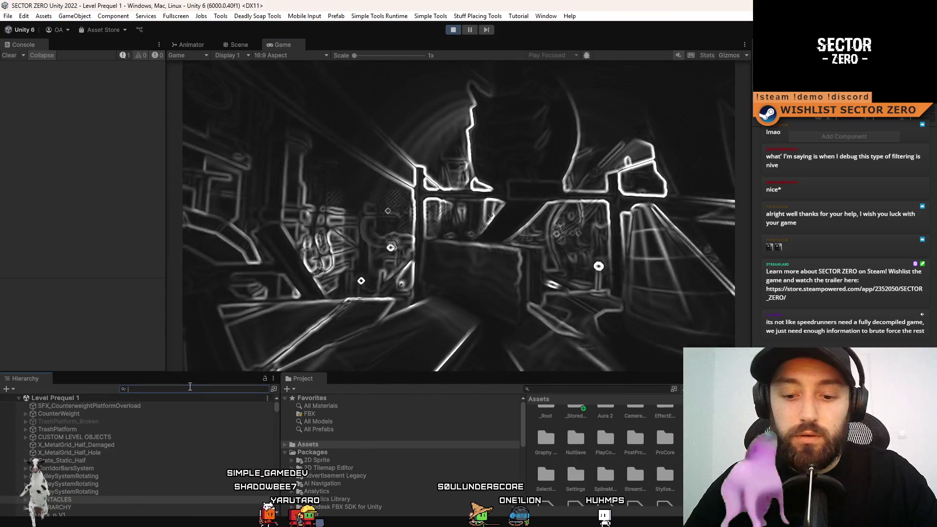
pyautogui.click(189, 389)
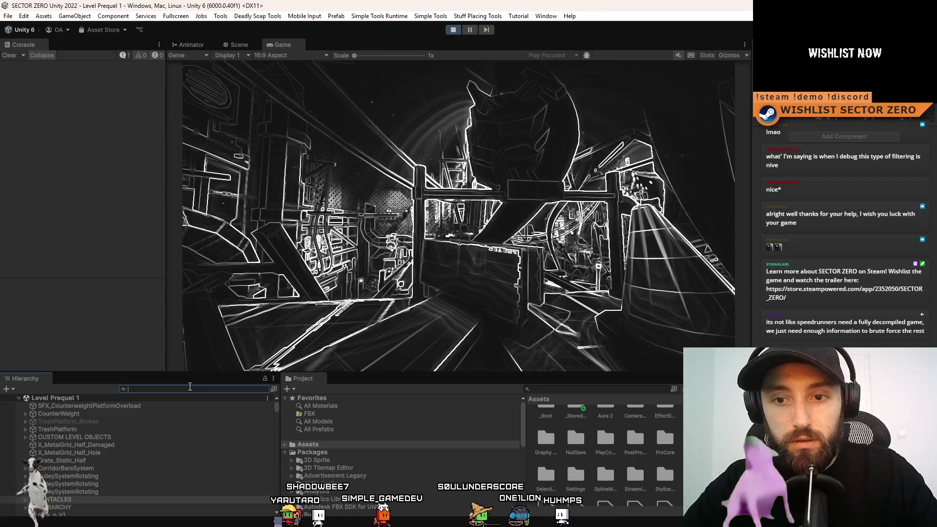
pyautogui.write('character')
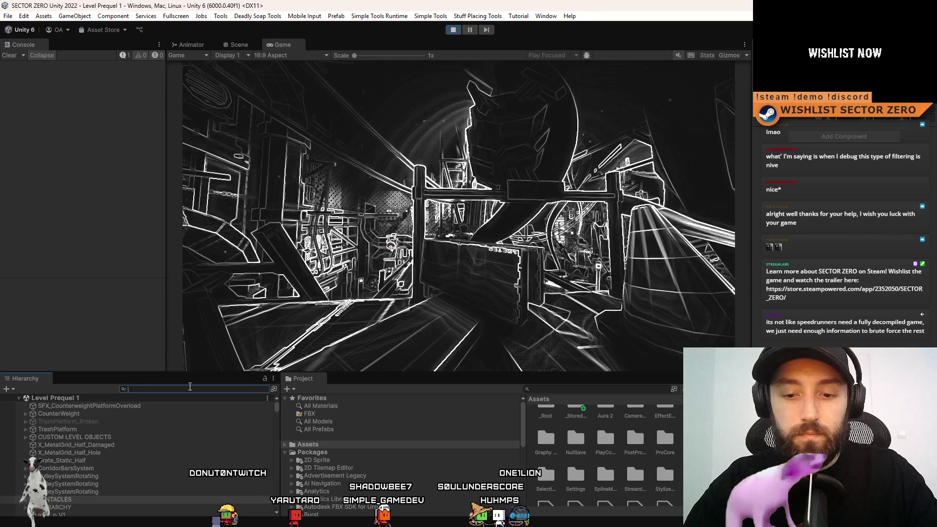
pyautogui.press('BackSpace')
pyautogui.press('BackSpace')
pyautogui.press('BackSpace')
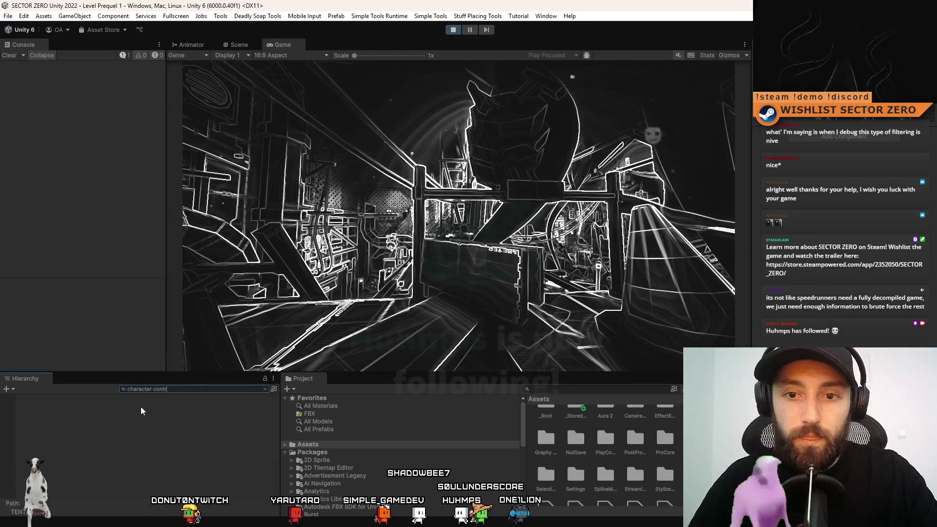
pyautogui.press('BackSpace')
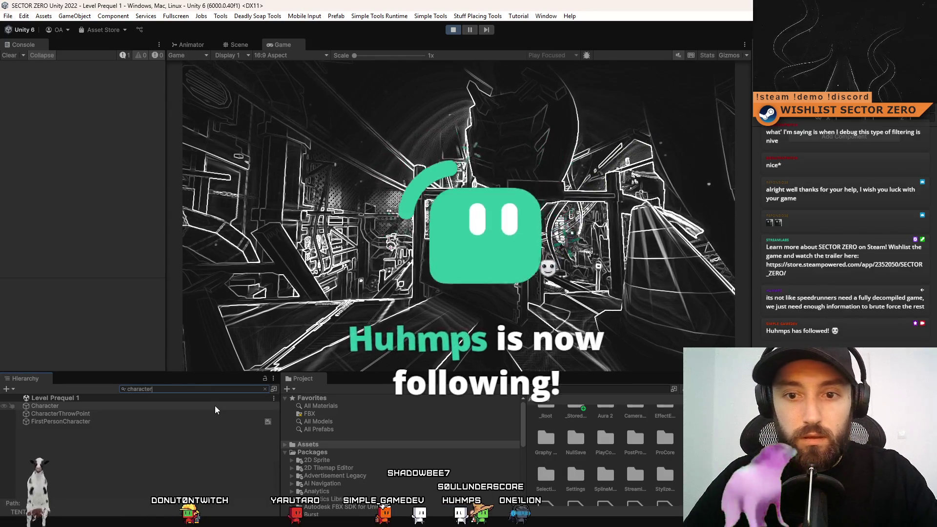
# Select FirstPersonCharacter and scroll its Inspector to the camera filter components
pyautogui.click(95, 421)
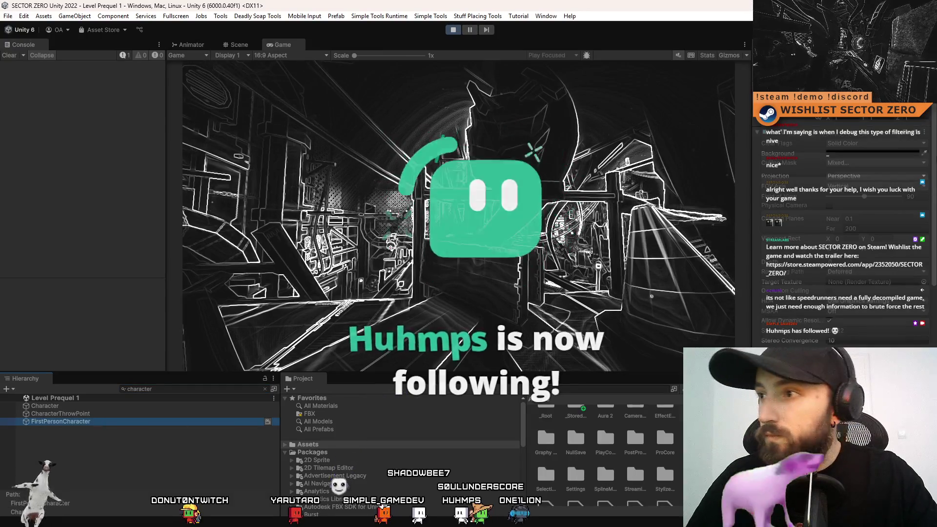
pyautogui.scroll(5, 844, 220)
pyautogui.scroll(-10, 844, 219)
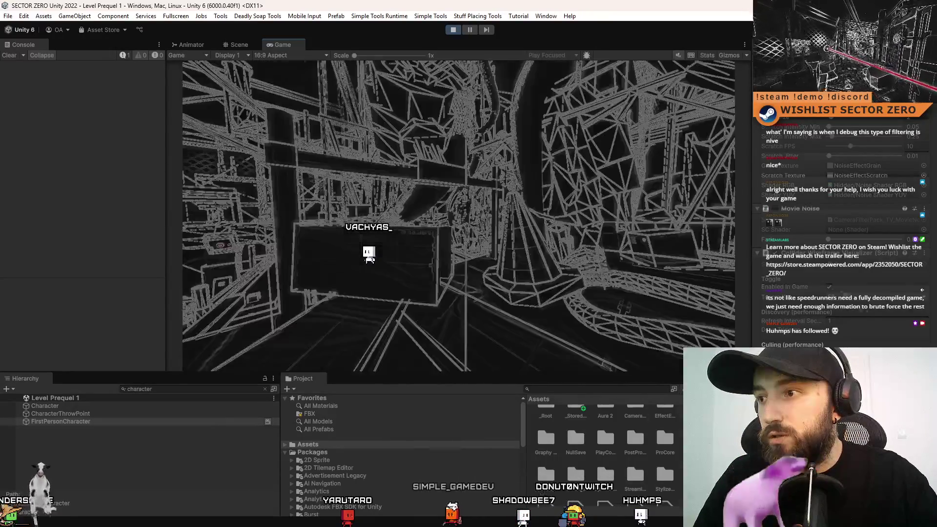
# Pause the game, open the in-game console with the backtick key, and run help
pyautogui.press('Escape')
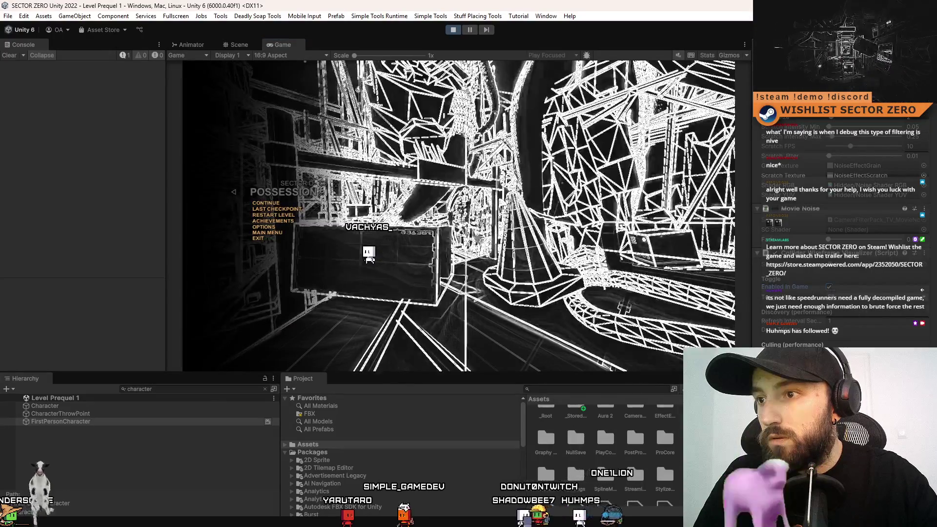
pyautogui.press('`')
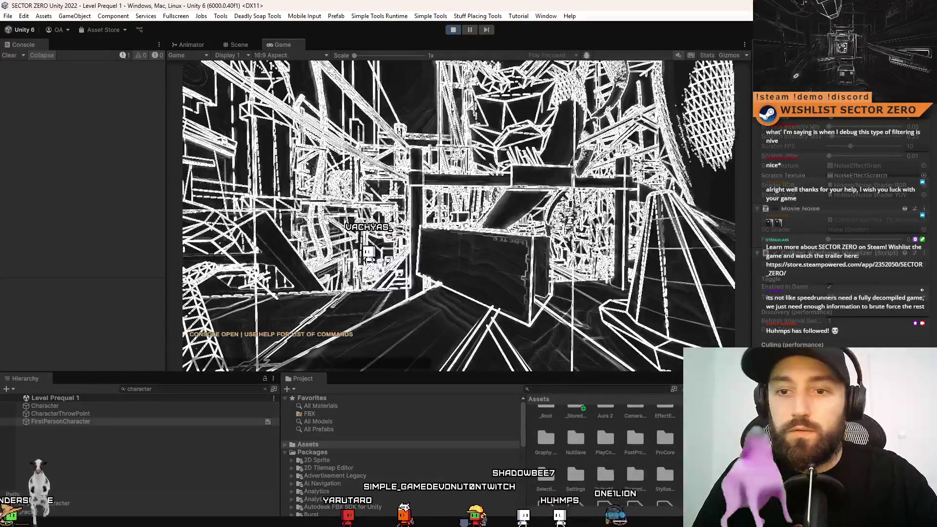
pyautogui.write('help')
pyautogui.press('Return')
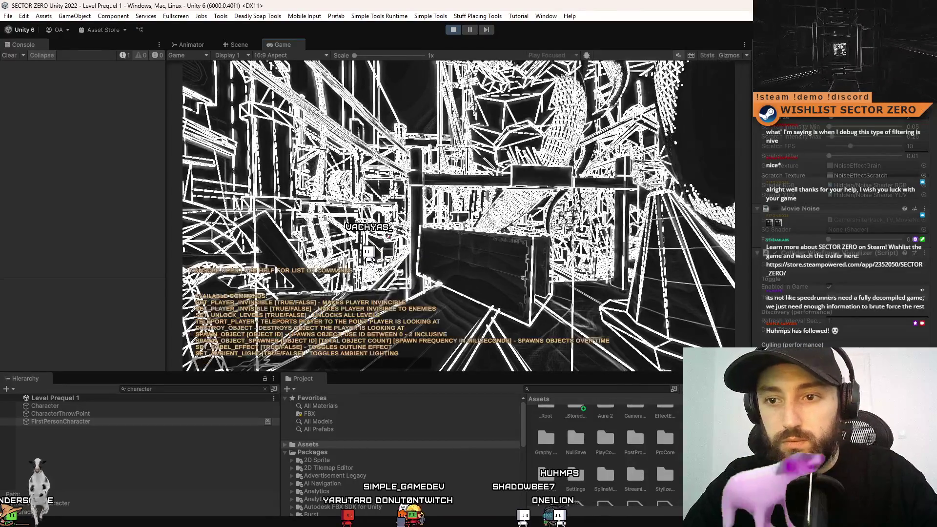
# Run SET_SOBEL_EFFECT to turn off the Sobel edge effect, then view the game fullscreen
pyautogui.write('SET_SOB')
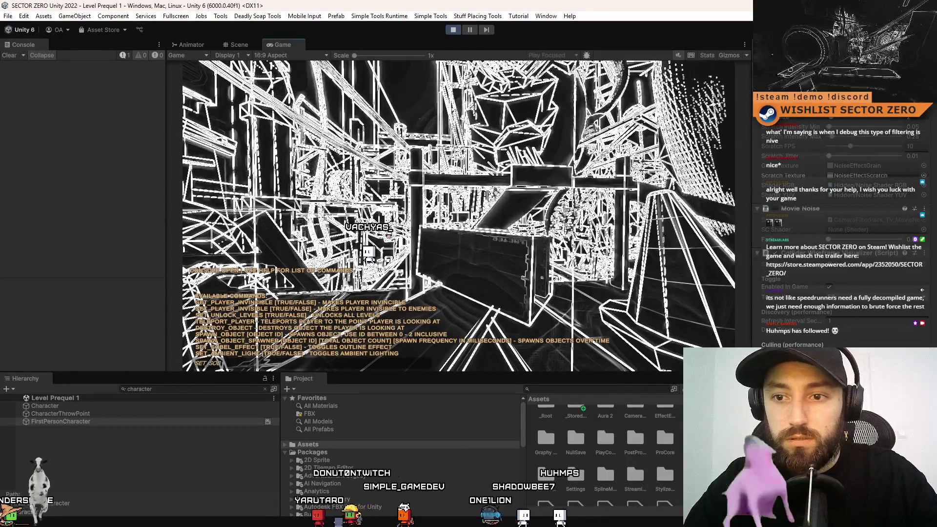
pyautogui.write('EL_EFFEC')
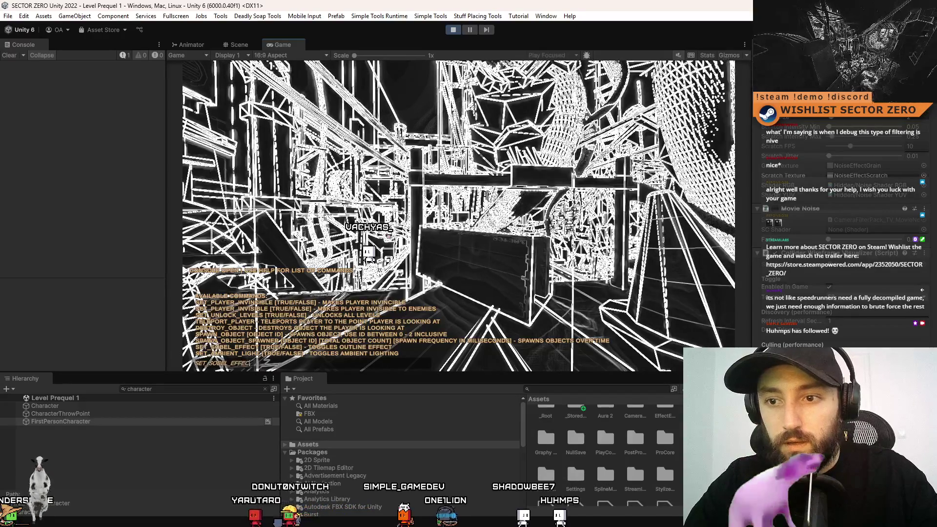
pyautogui.write('T FALSE')
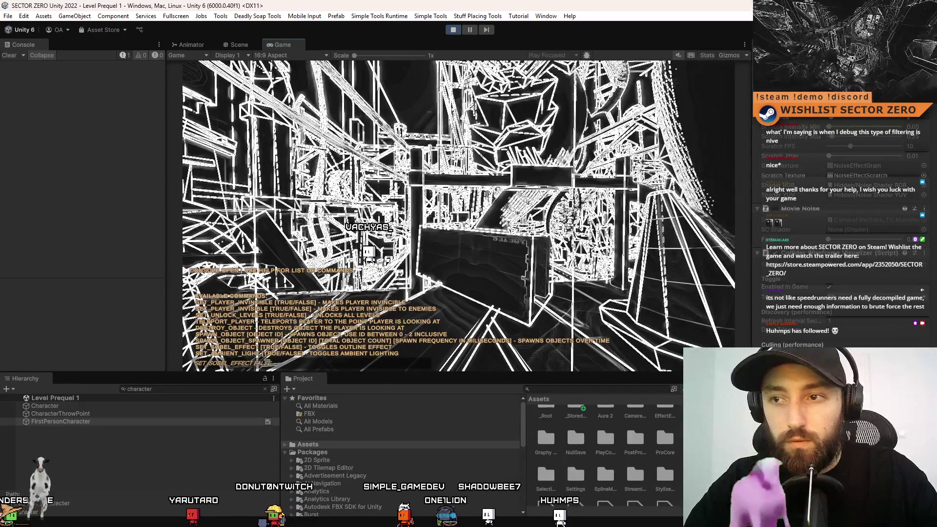
pyautogui.press('Return')
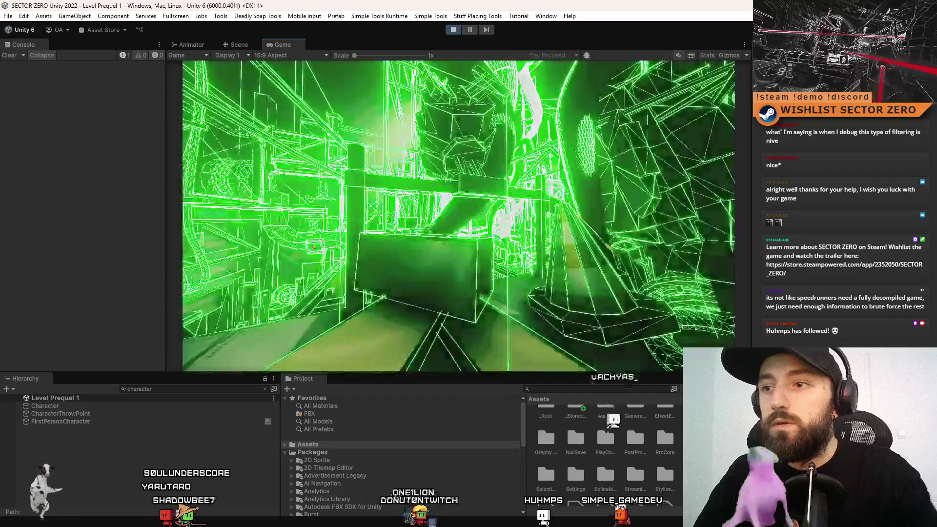
pyautogui.press('F10')
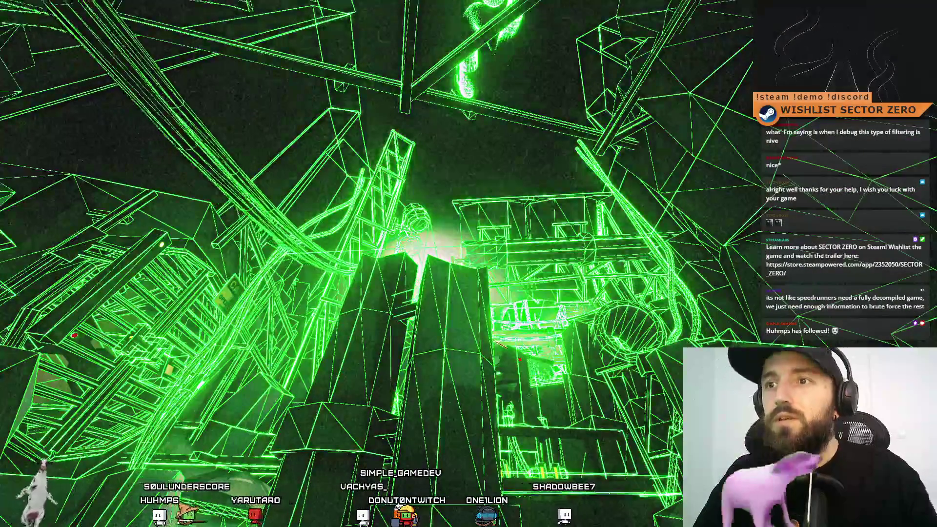
pyautogui.press('F11')
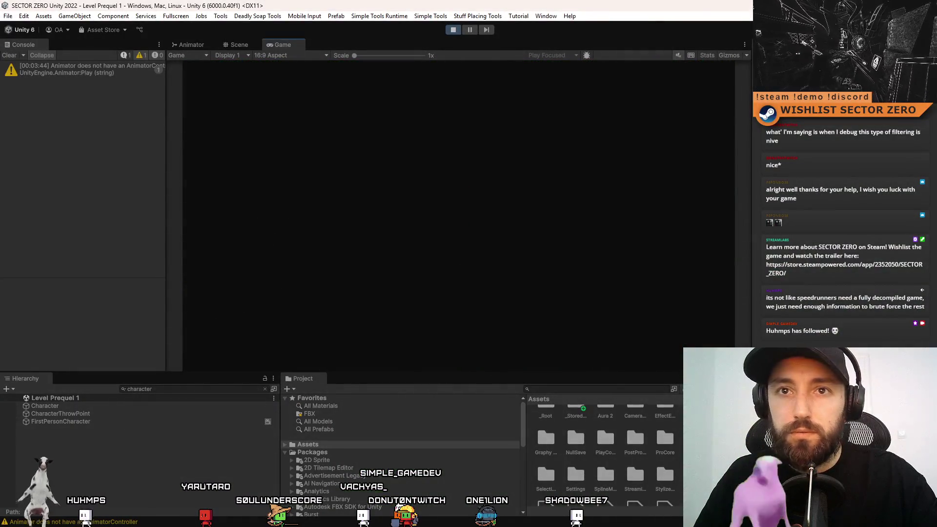
# Clear the Console warnings while the level reloads in Play mode
pyautogui.click(13, 56)
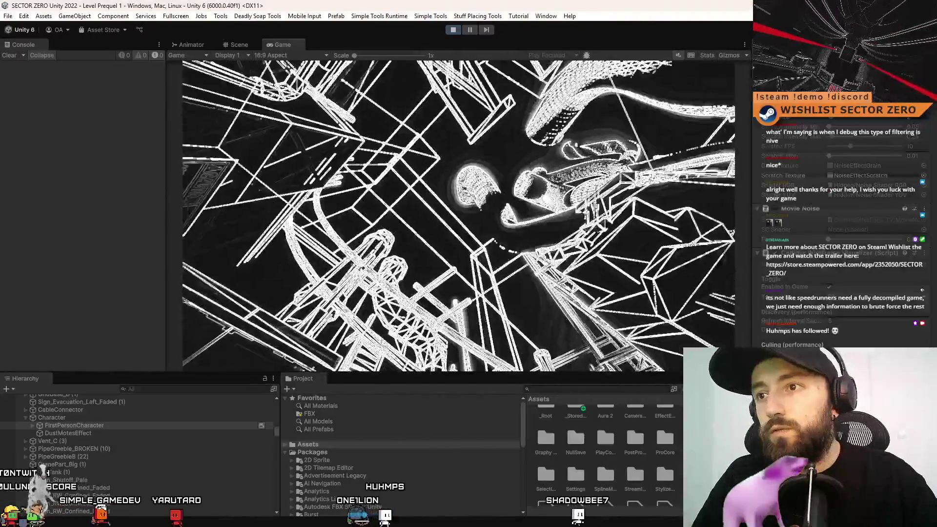
# Pause the game with Escape and dismiss the pause menu with Enter
pyautogui.press('Escape')
pyautogui.press('Return')
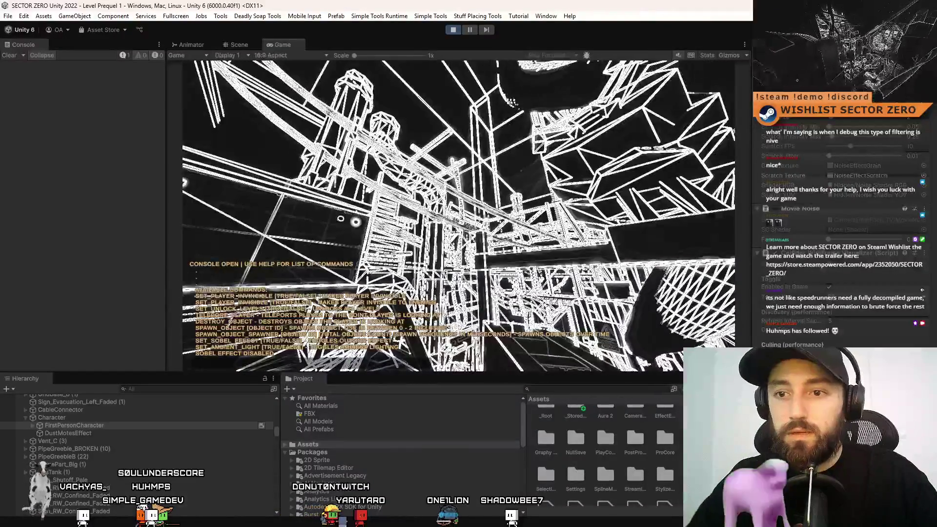
# Run SET_SOBEL_EFFECT FALSE to turn off the Sobel edge effect, then close the in-game console
pyautogui.write('SET_')
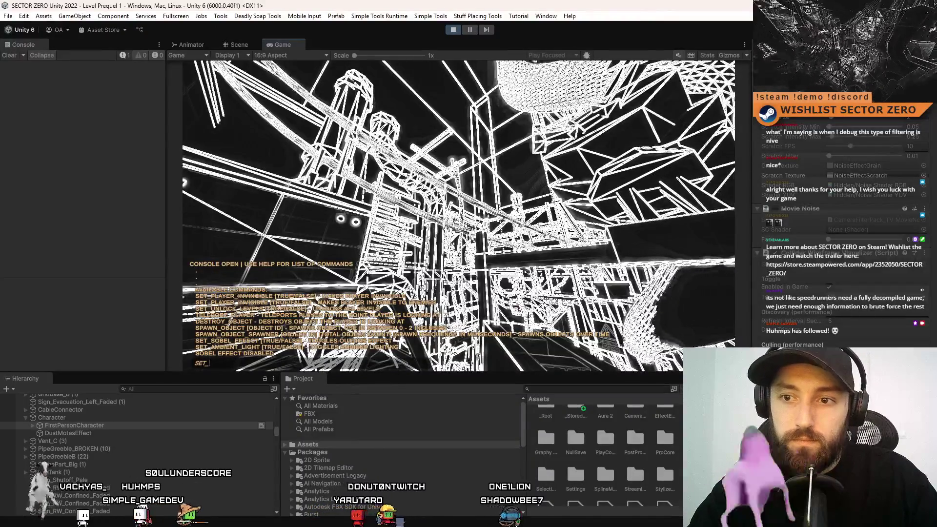
pyautogui.write('SOBEL')
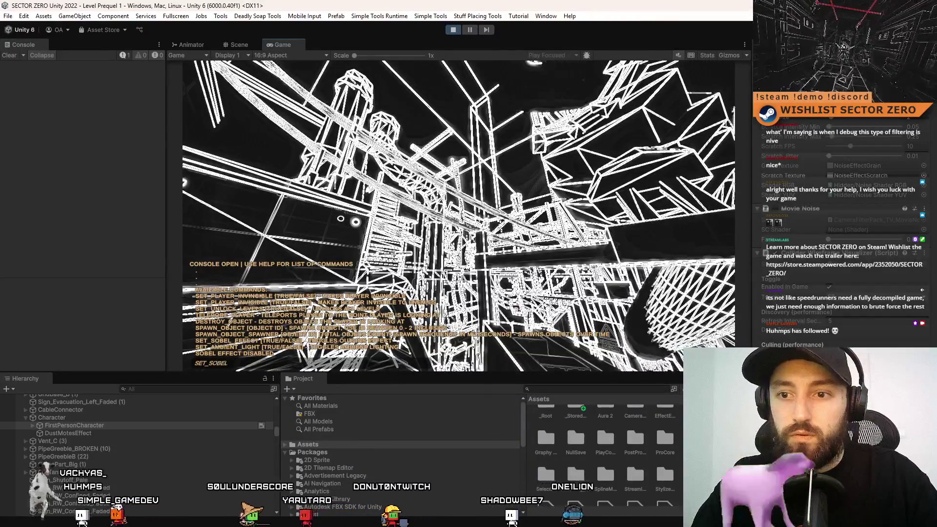
pyautogui.write('_EFFECT')
pyautogui.press('Return')
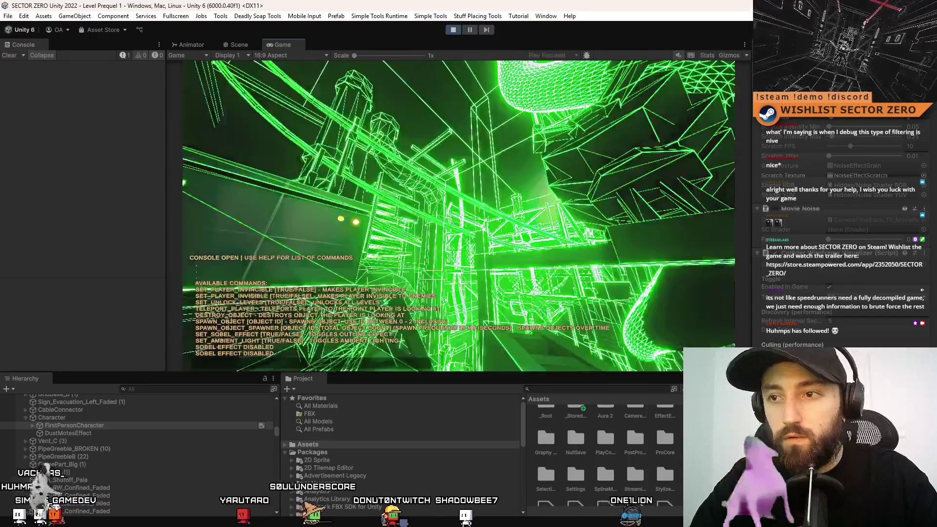
pyautogui.press('`')
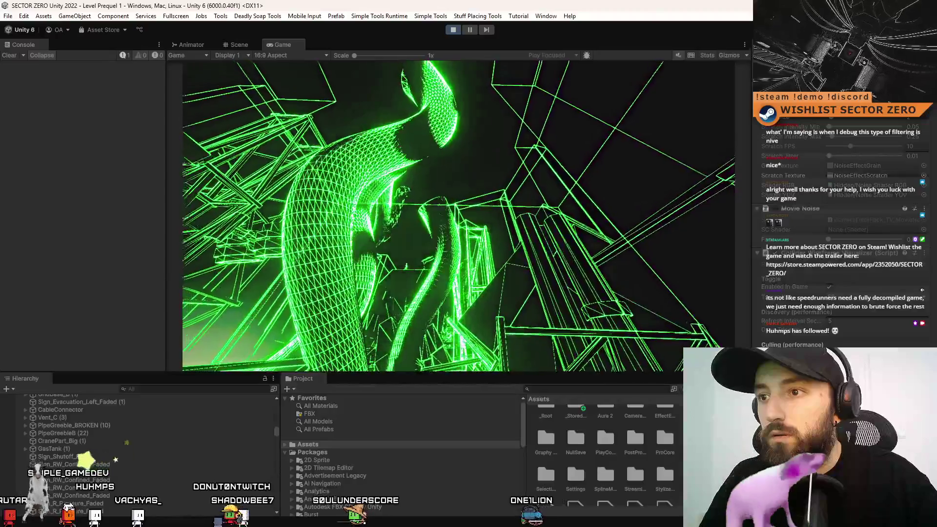
# Pause the game, briefly toggle the console, view it fullscreen with F10, then open the POSSESSION pause menu
pyautogui.press('Escape')
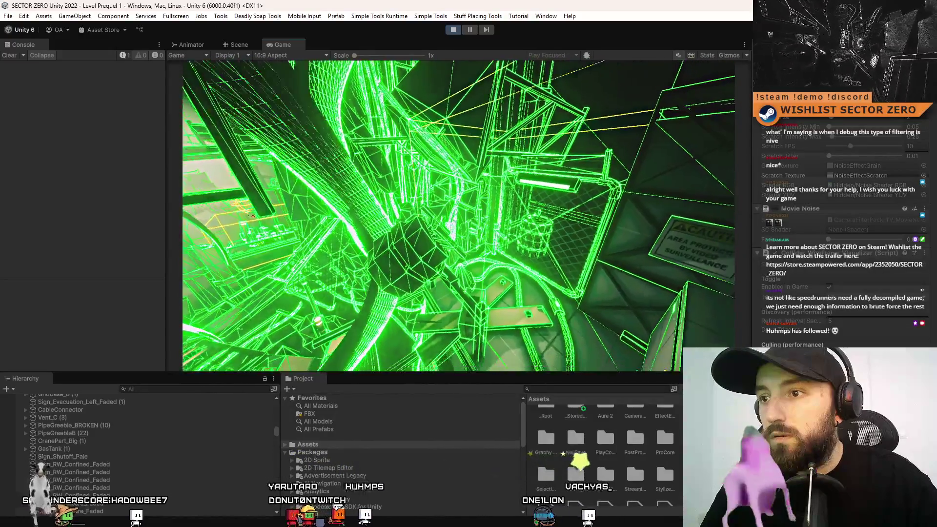
pyautogui.press('`')
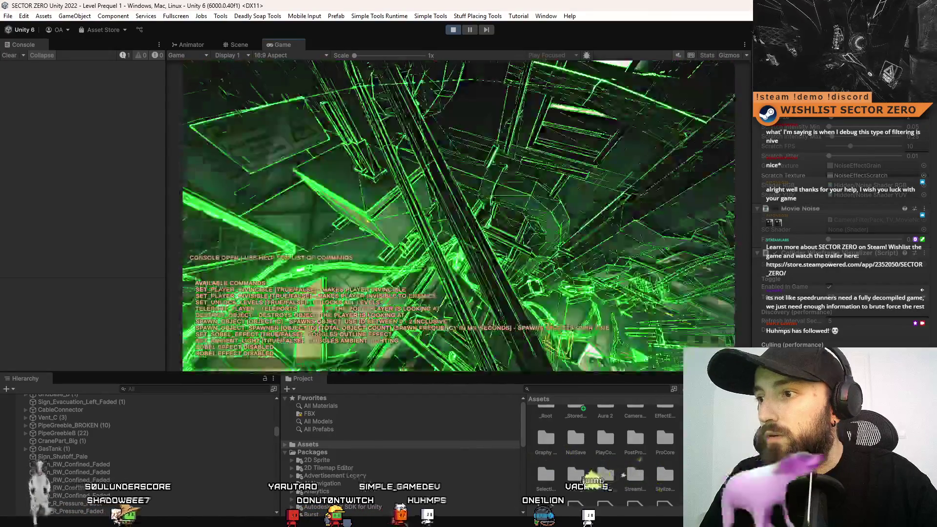
pyautogui.press('`')
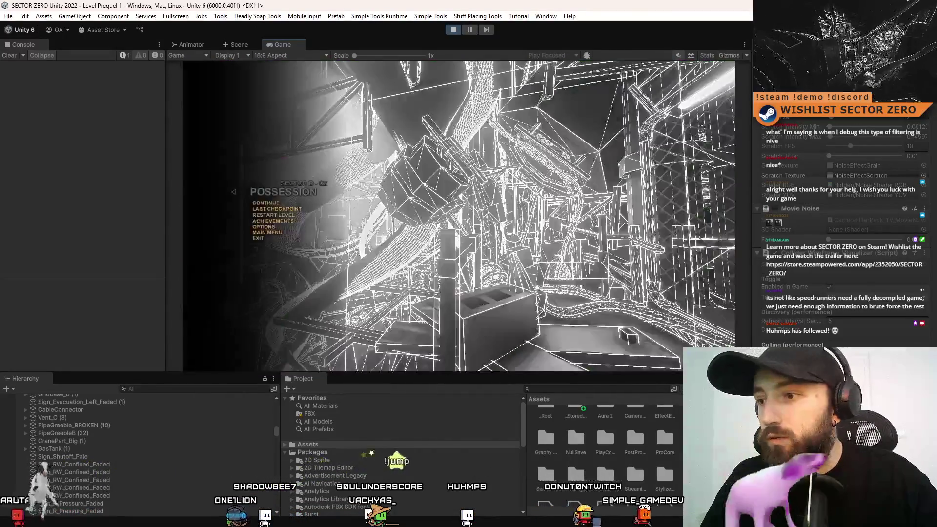
pyautogui.press('F10')
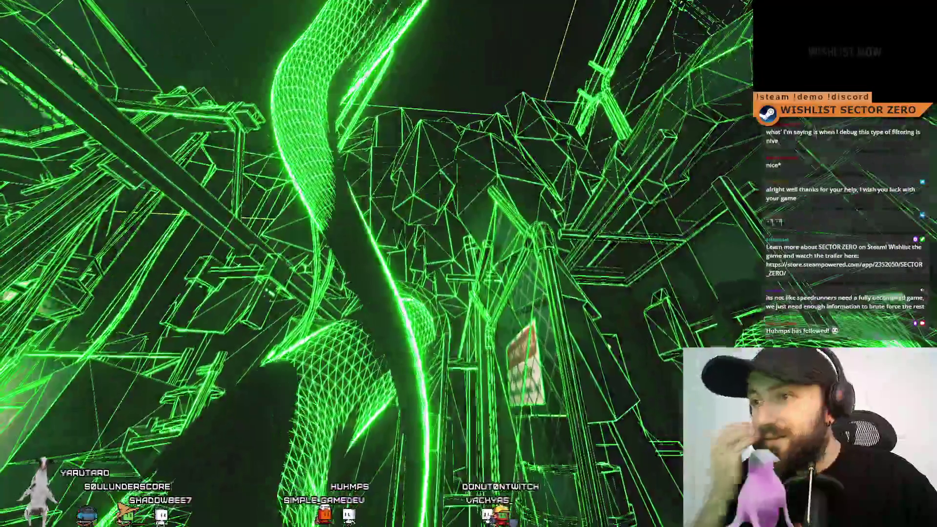
pyautogui.press('Escape')
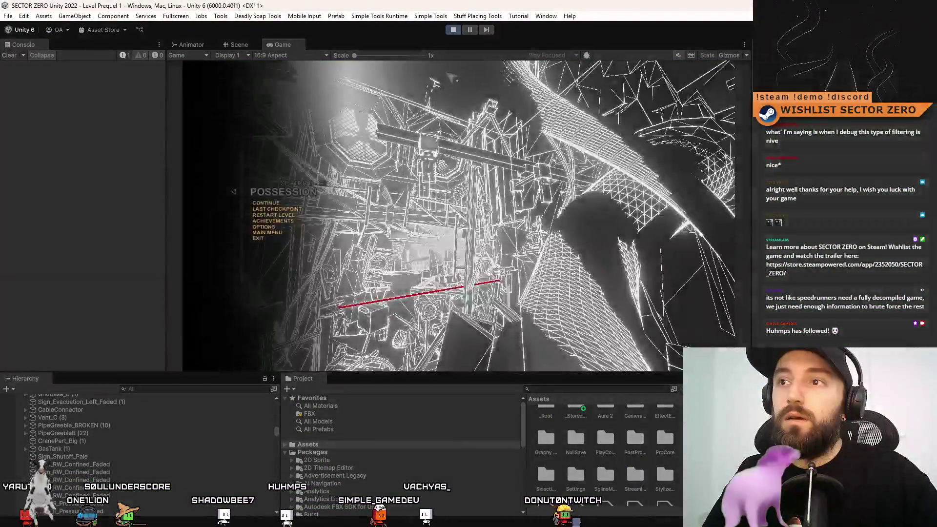